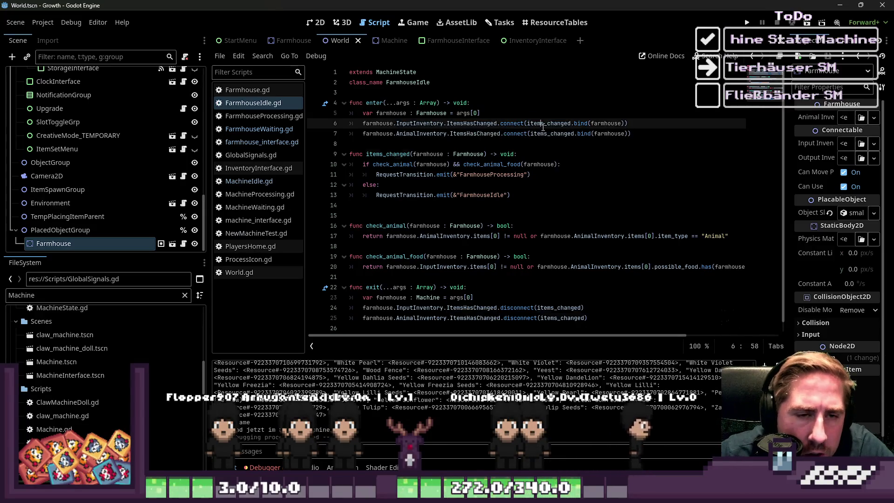
# Step: Open Farmhouse.tscn and select its StateMachine node in the Inspector
pyautogui.click(522, 154)
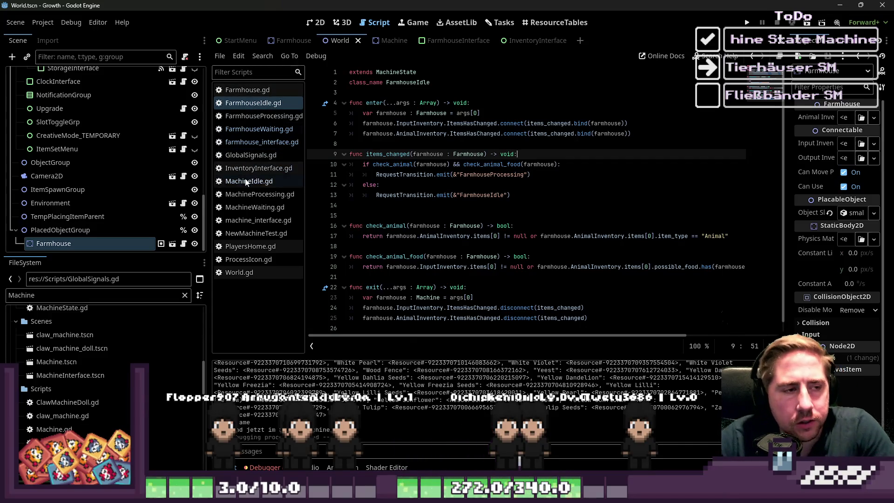
pyautogui.click(172, 245)
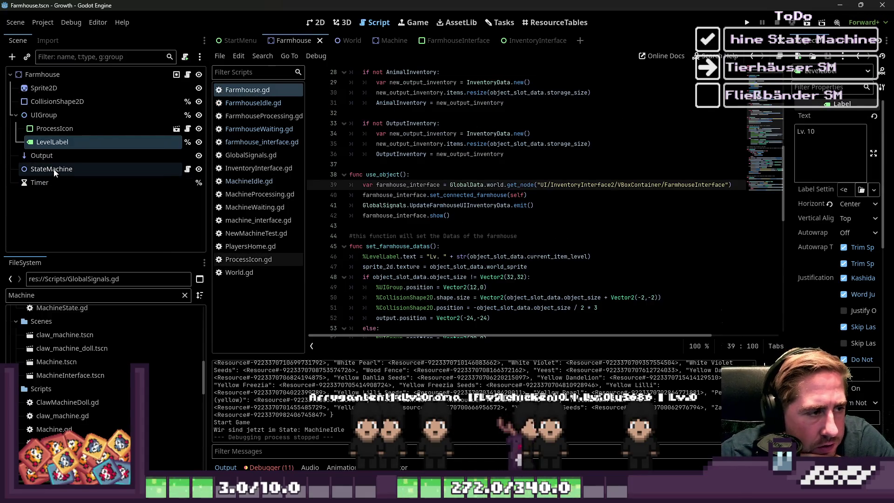
pyautogui.click(47, 76)
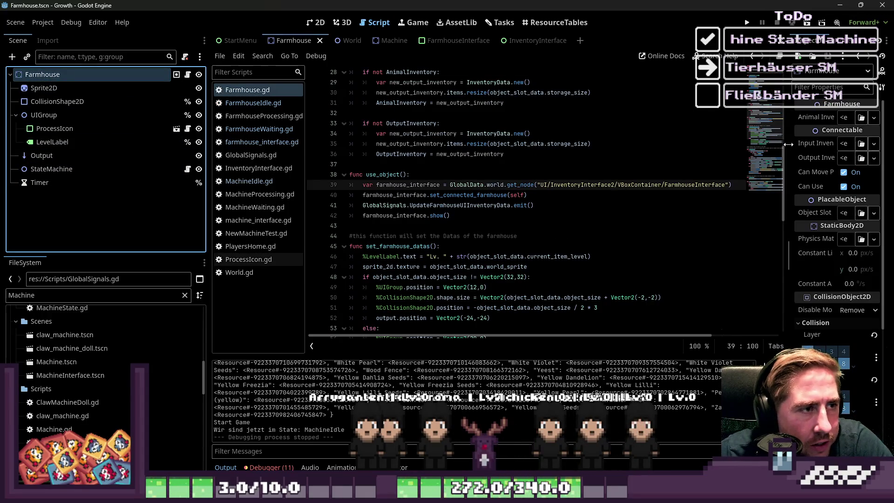
pyautogui.moveTo(578, 131); pyautogui.dragTo(544, 130)
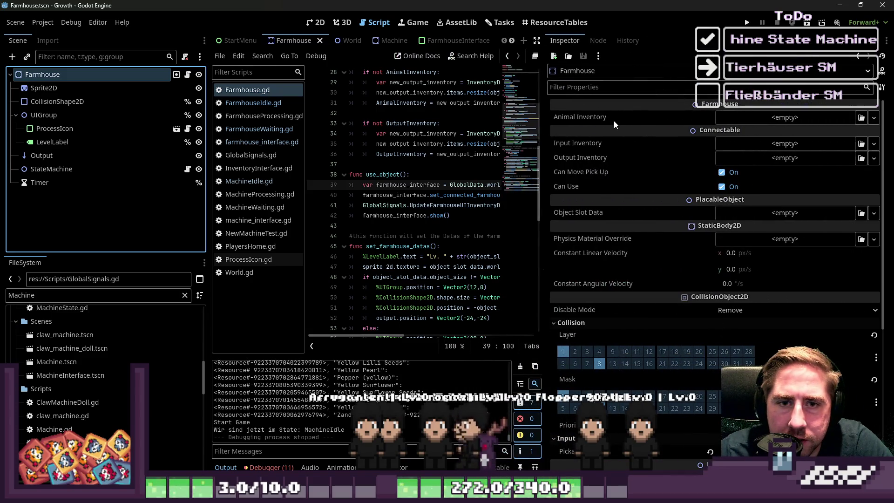
pyautogui.click(51, 169)
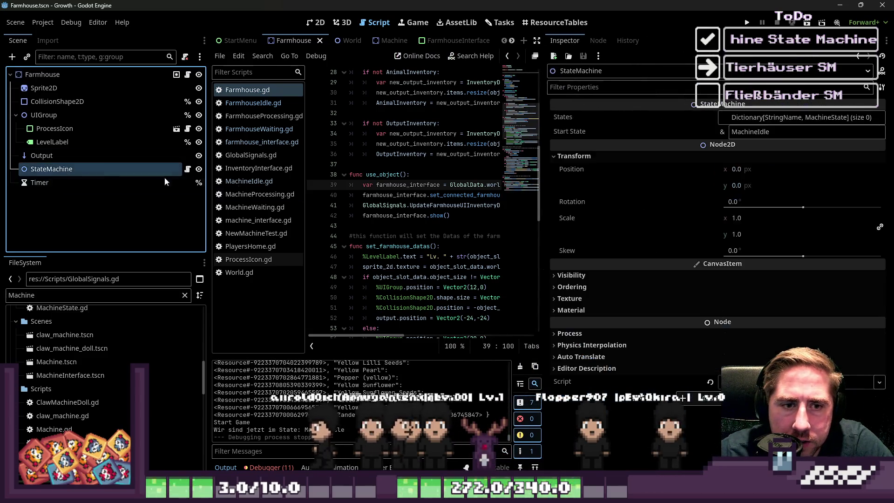
# Step: Add FarmhouseIdle, FarmhouseProcessing and FarmhouseWaiting as keys in the States dictionary
pyautogui.click(787, 119)
pyautogui.click(773, 134)
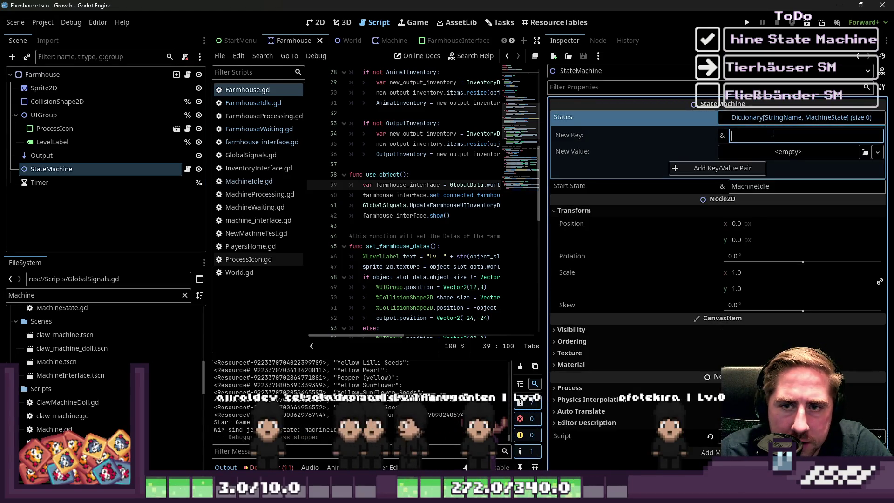
pyautogui.write('FarmhouseIdle')
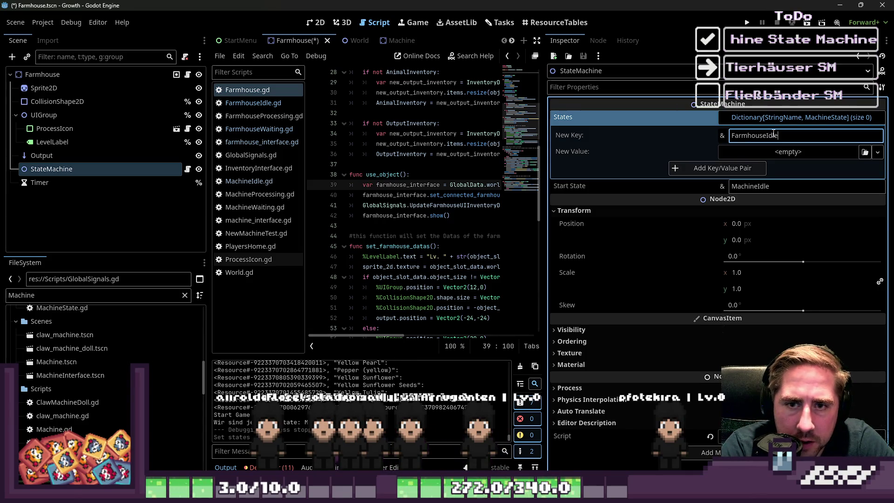
pyautogui.click(718, 170)
pyautogui.click(742, 149)
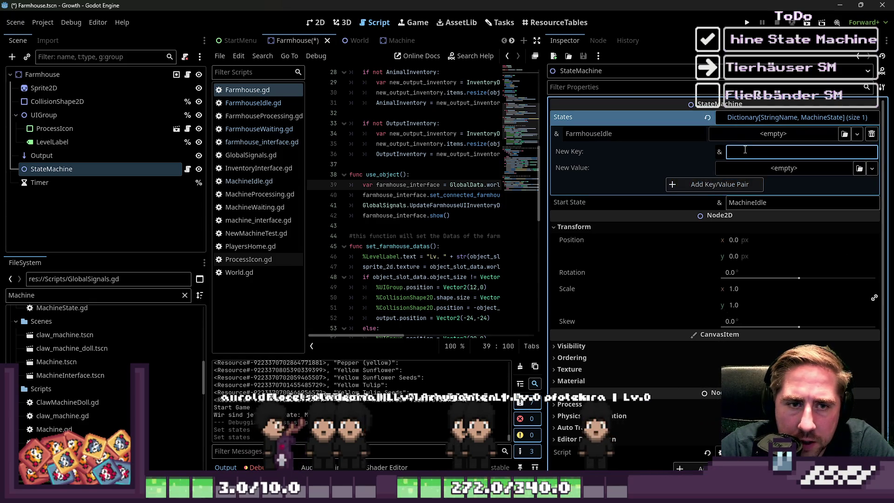
pyautogui.write('Farmhous')
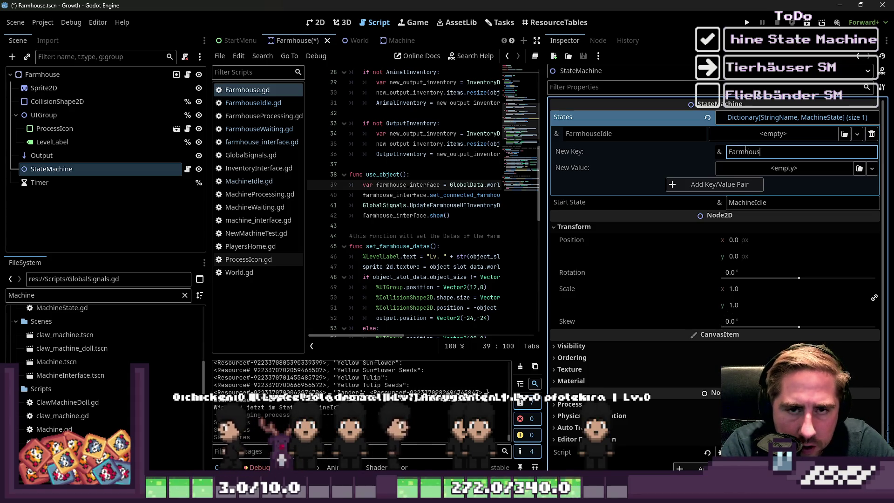
pyautogui.write('eProcessing')
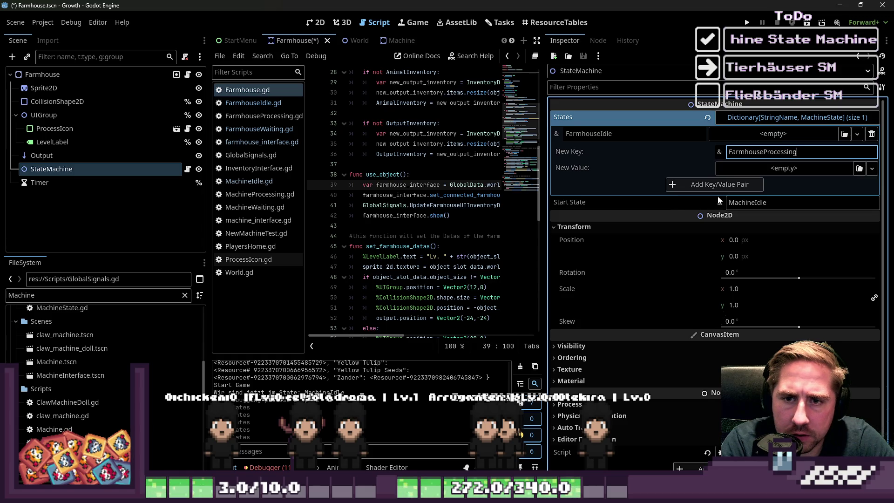
pyautogui.click(721, 185)
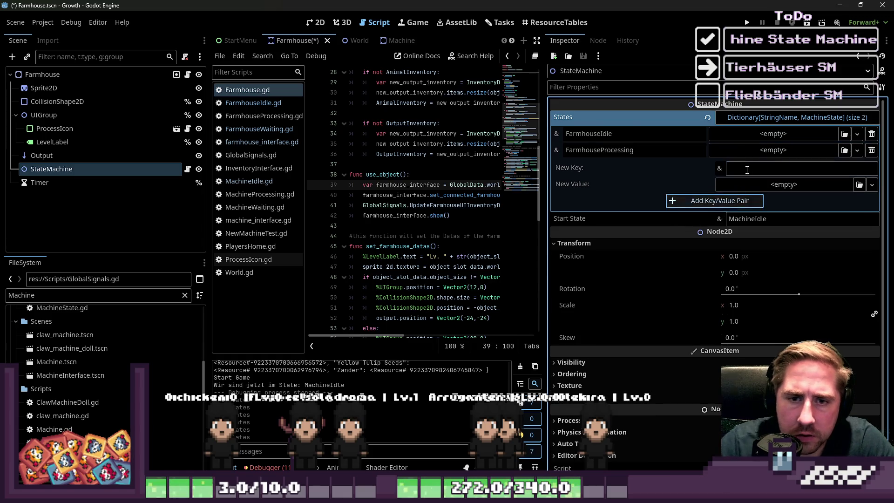
pyautogui.write('Farmhouse')
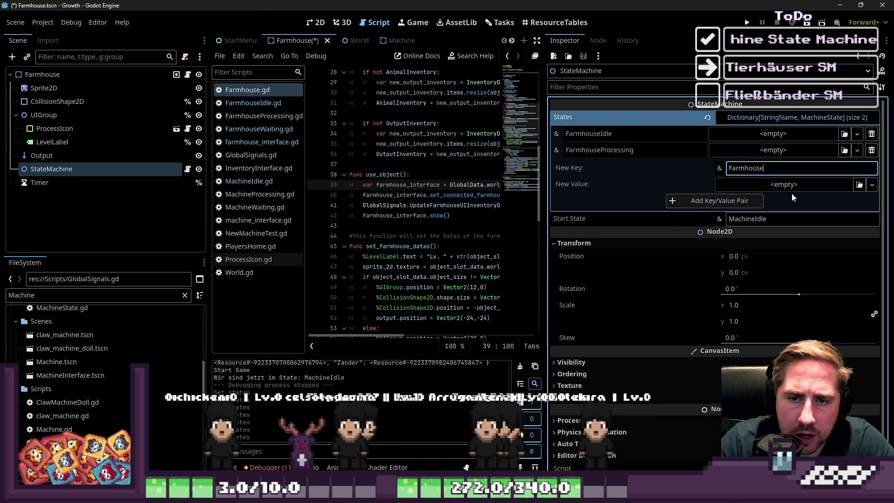
pyautogui.write('Waiting')
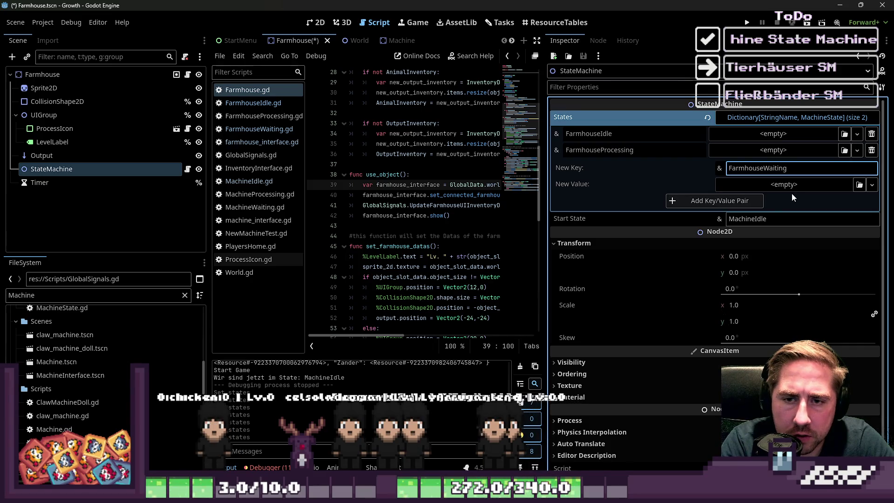
pyautogui.click(744, 203)
# Step: Set the StateMachine's Start State to FarmhouseIdle
pyautogui.click(748, 236)
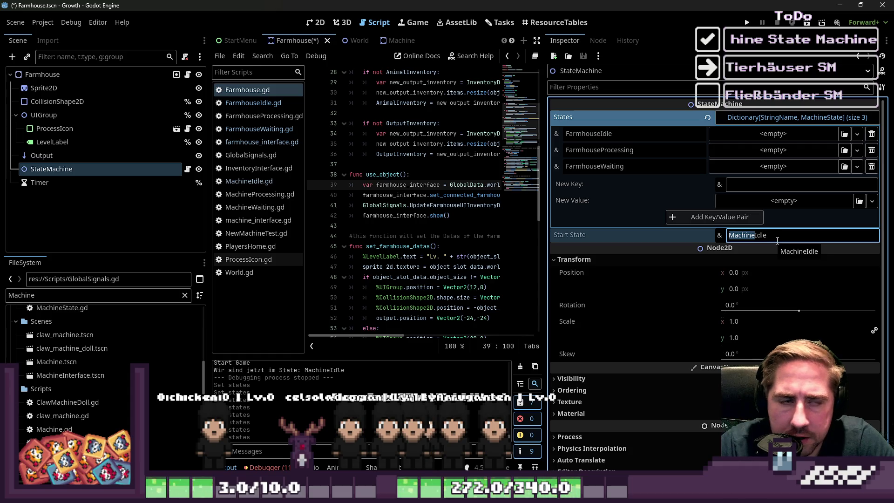
pyautogui.write('rmhous')
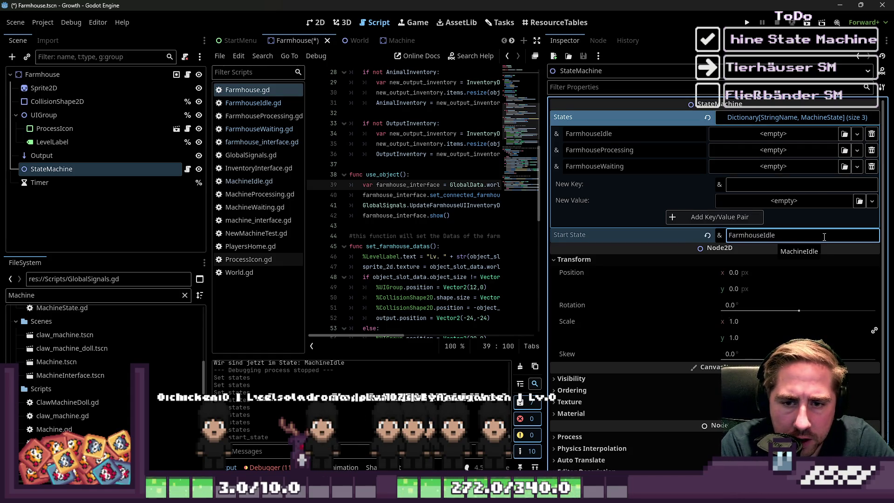
pyautogui.click(470, 196)
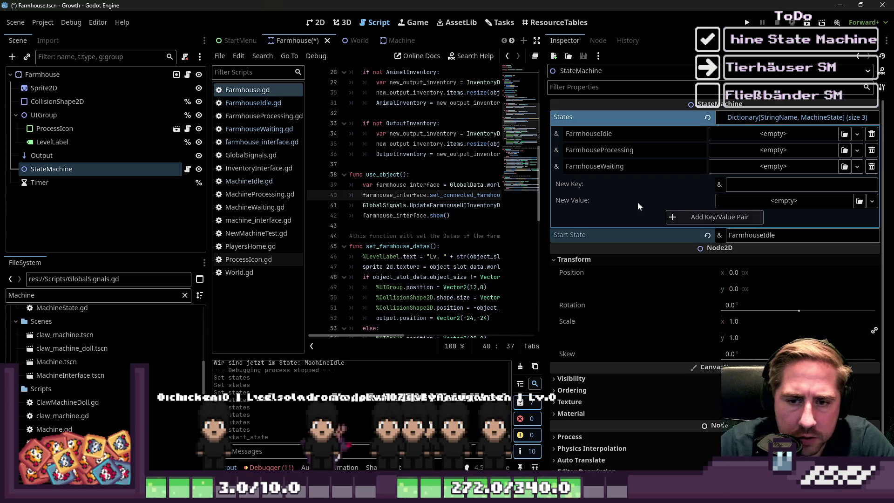
pyautogui.click(52, 310)
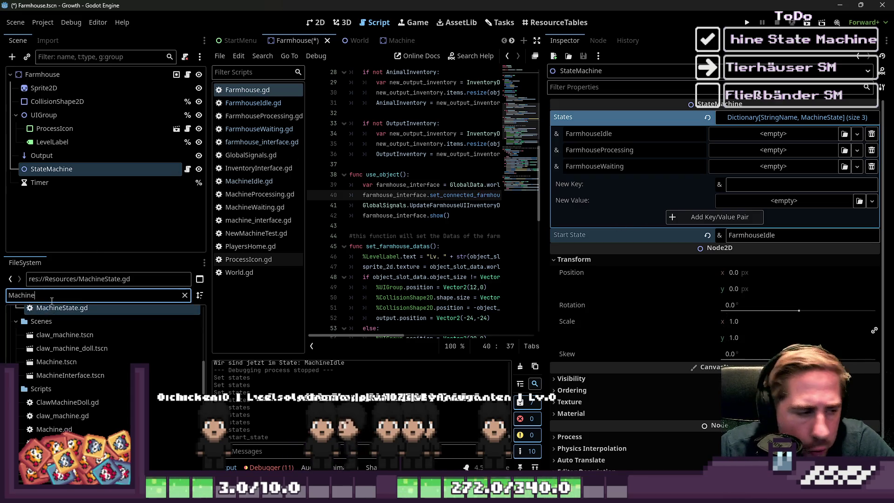
# Step: Filter FileSystem by 'Farmhouse' and assign the FarmhouseIdle, FarmhouseProcessing and FarmhouseWaiting .tres files to their states
pyautogui.hotkey('ctrl', 'a')
pyautogui.write('Farmhouse')
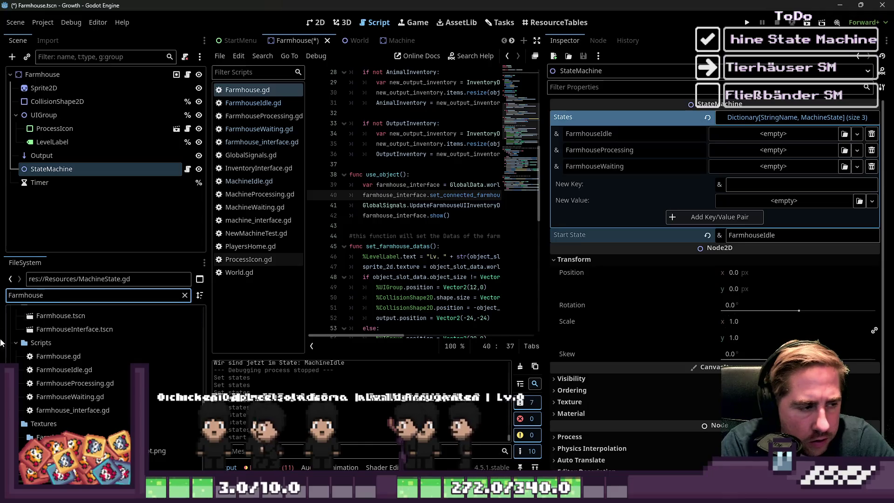
pyautogui.scroll(-5, 71, 354)
pyautogui.click(91, 388)
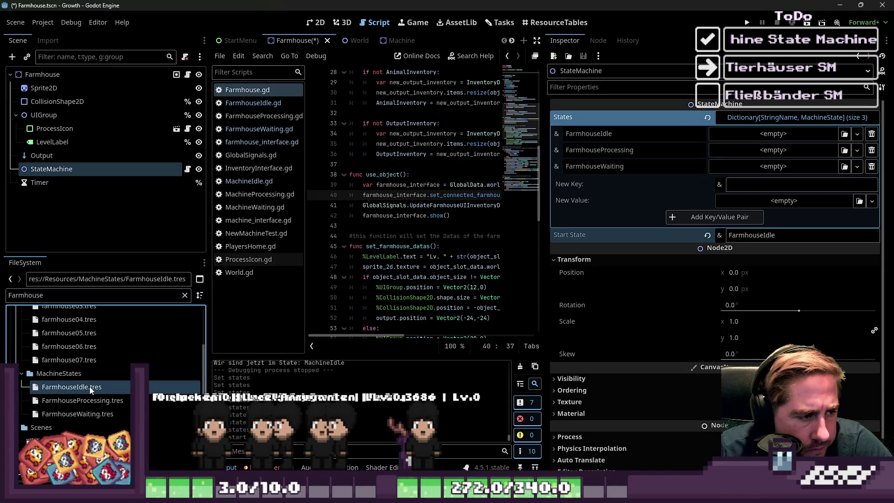
pyautogui.moveTo(91, 388)
pyautogui.mouseDown()
pyautogui.moveTo(746, 154)
pyautogui.moveTo(773, 133)
pyautogui.mouseUp()
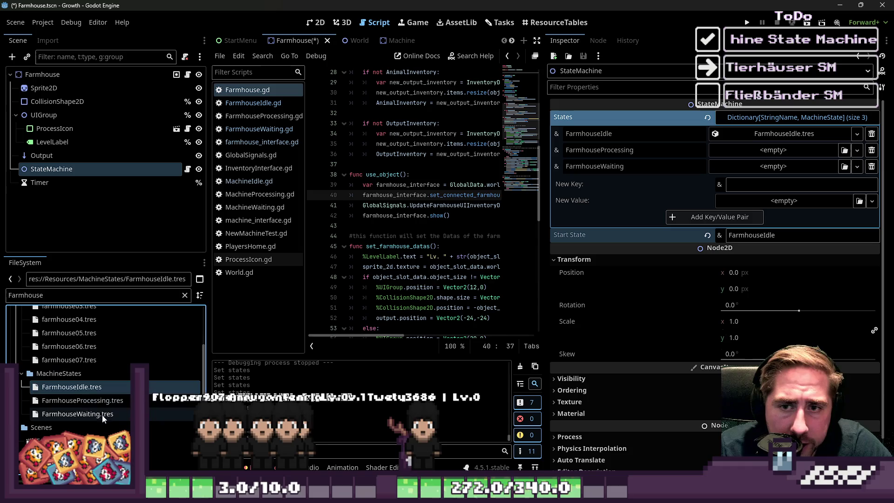
pyautogui.moveTo(82, 400); pyautogui.dragTo(793, 174)
pyautogui.moveTo(751, 153); pyautogui.dragTo(750, 153)
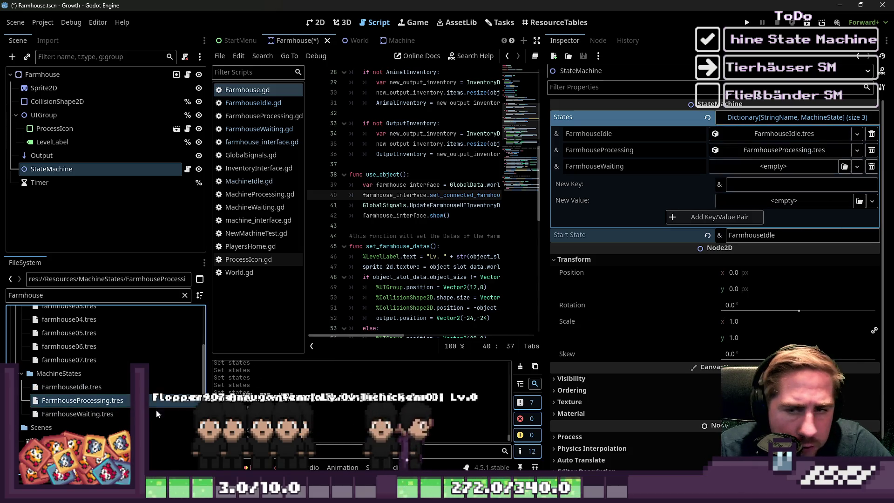
pyautogui.moveTo(77, 414); pyautogui.dragTo(468, 371)
pyautogui.moveTo(763, 178); pyautogui.dragTo(774, 166)
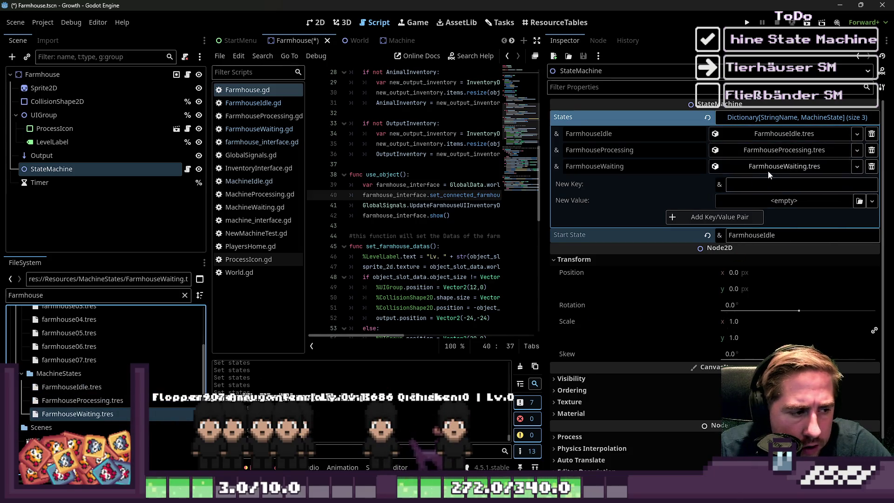
# Step: Make all three state resources Local to Scene, then save and run the game
pyautogui.click(775, 168)
pyautogui.click(767, 182)
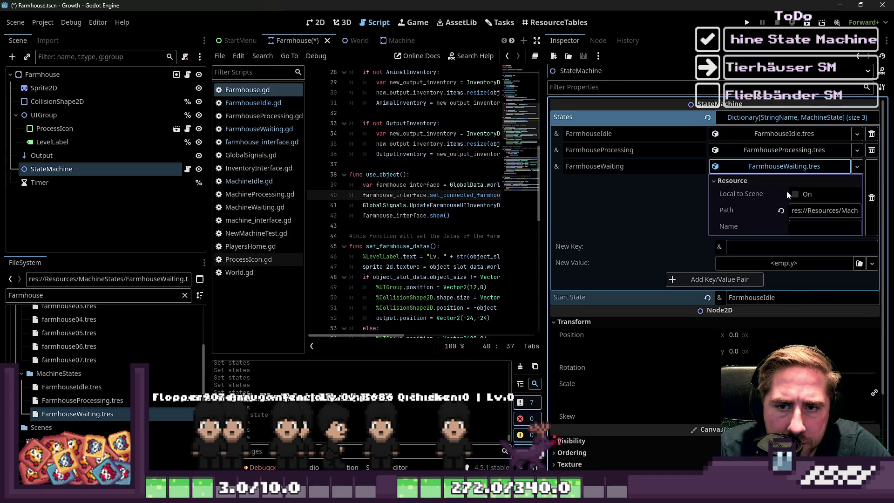
pyautogui.click(785, 152)
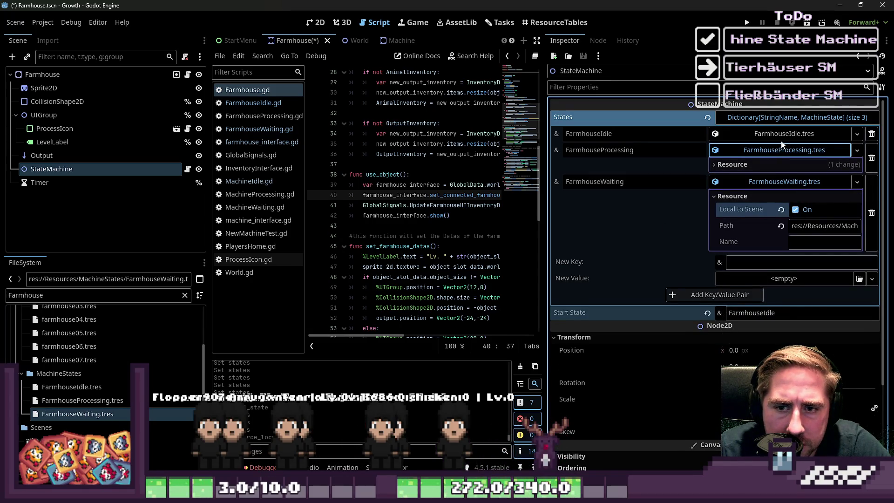
pyautogui.click(787, 164)
pyautogui.click(795, 177)
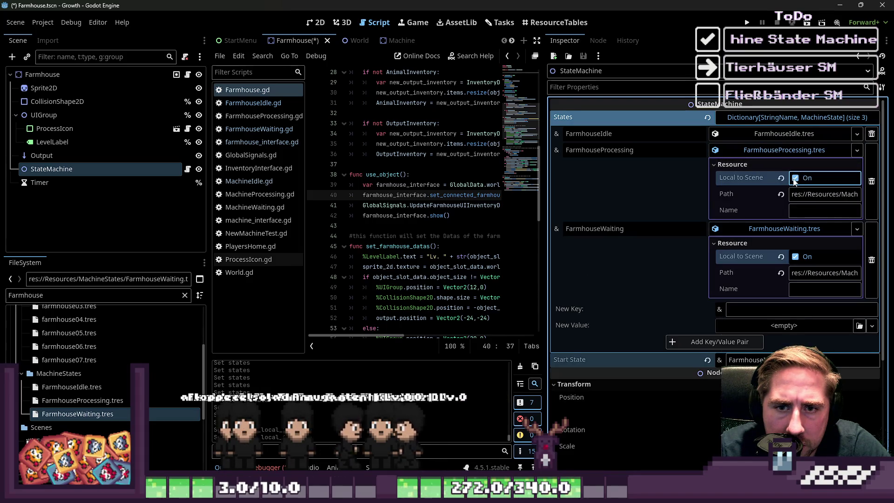
pyautogui.click(778, 135)
pyautogui.click(795, 163)
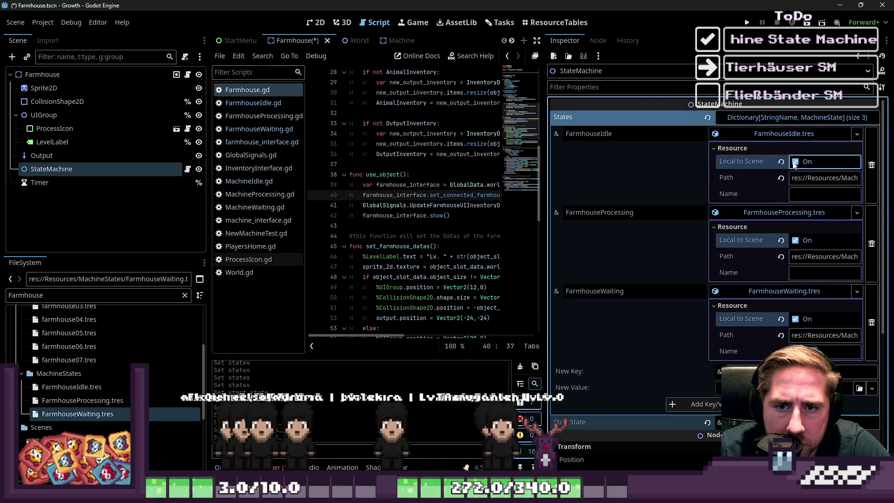
pyautogui.click(753, 27)
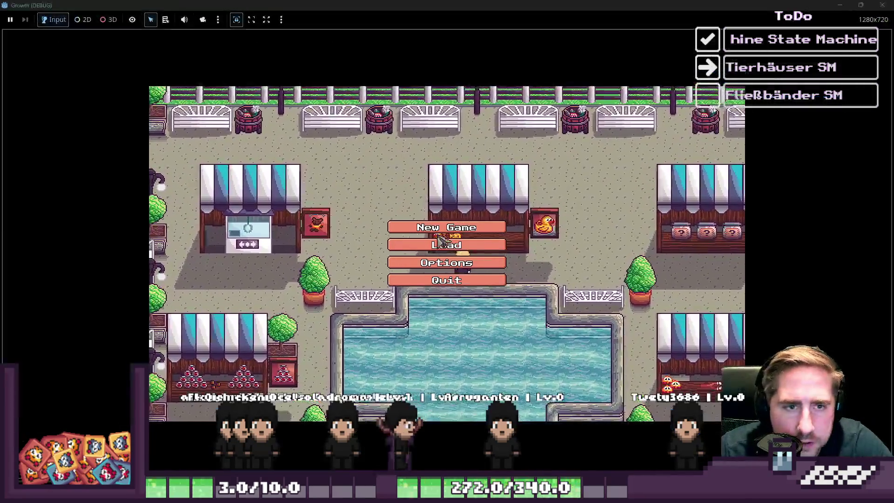
# Step: Start a new game with a new character and interact with the small animal house until it errors on item_type
pyautogui.click(438, 232)
pyautogui.write('c')
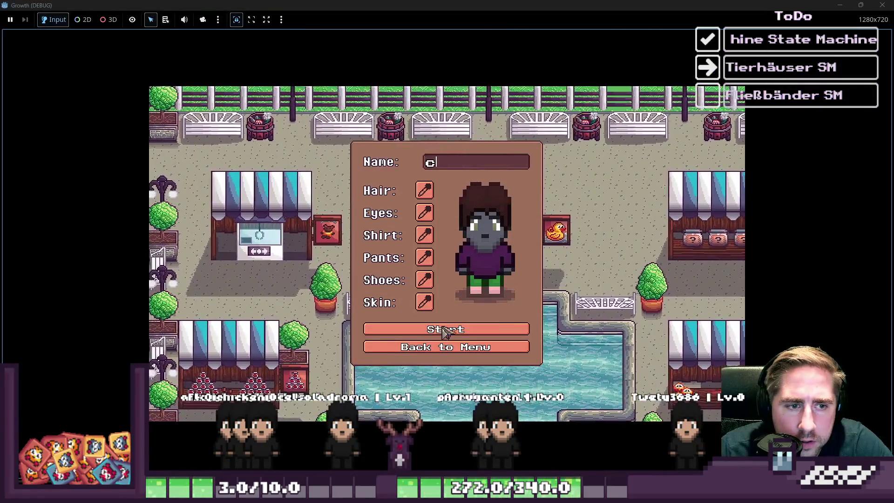
pyautogui.click(432, 329)
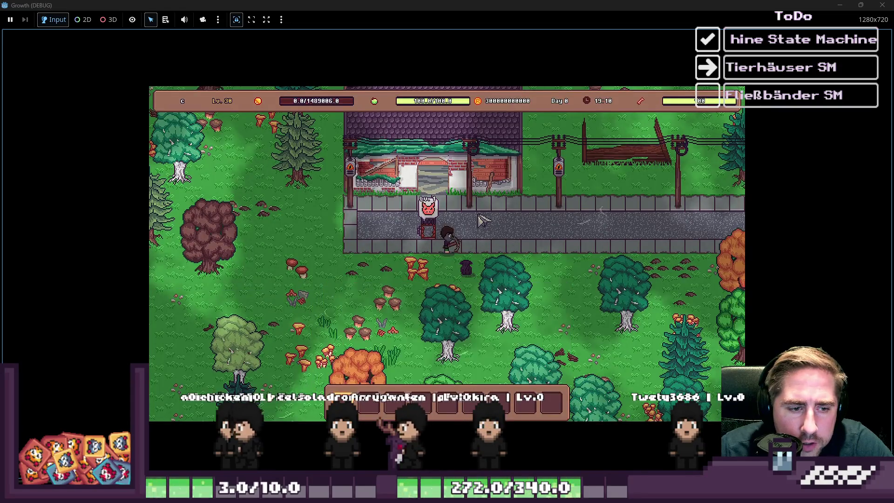
pyautogui.click(455, 226)
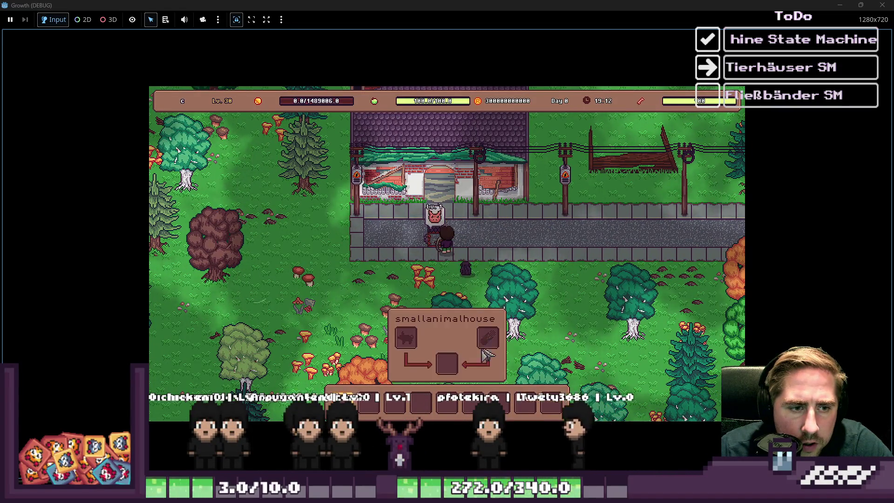
pyautogui.press('super+Down')
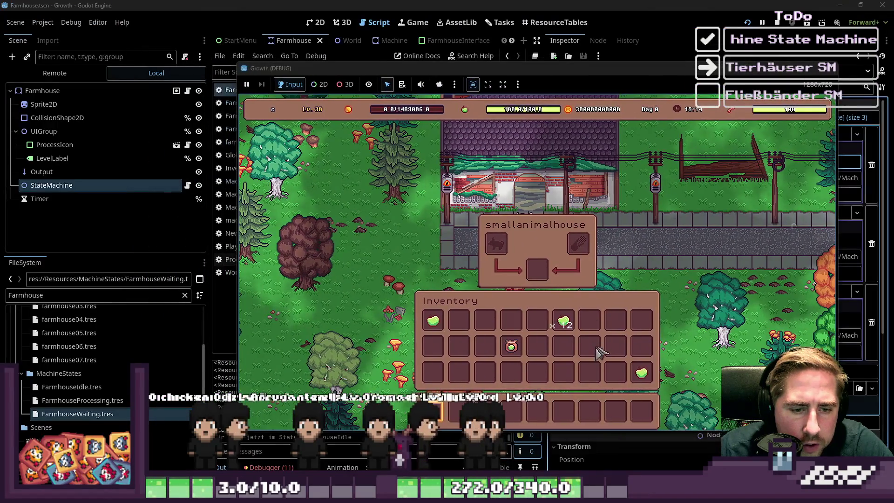
pyautogui.click(579, 245)
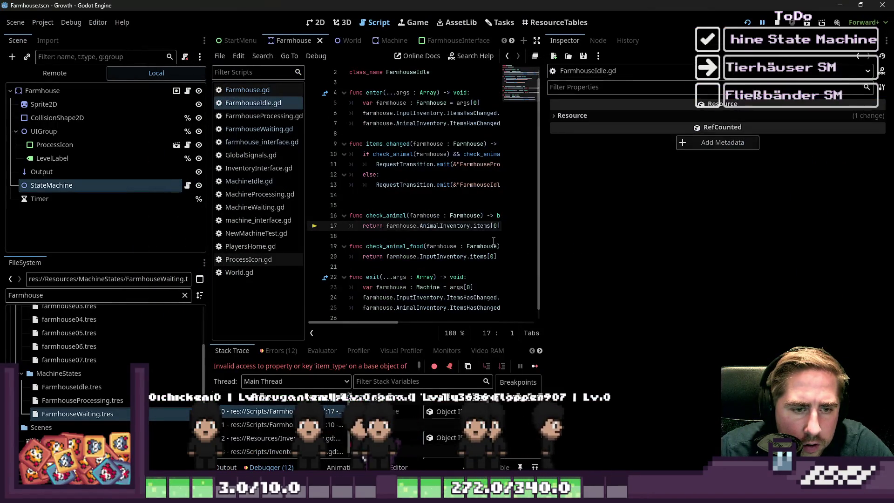
# Step: Replace 'or' with '&&' in the null checks on lines 17 and 20 of FarmhouseIdle.gd
pyautogui.moveTo(545, 235); pyautogui.dragTo(787, 239)
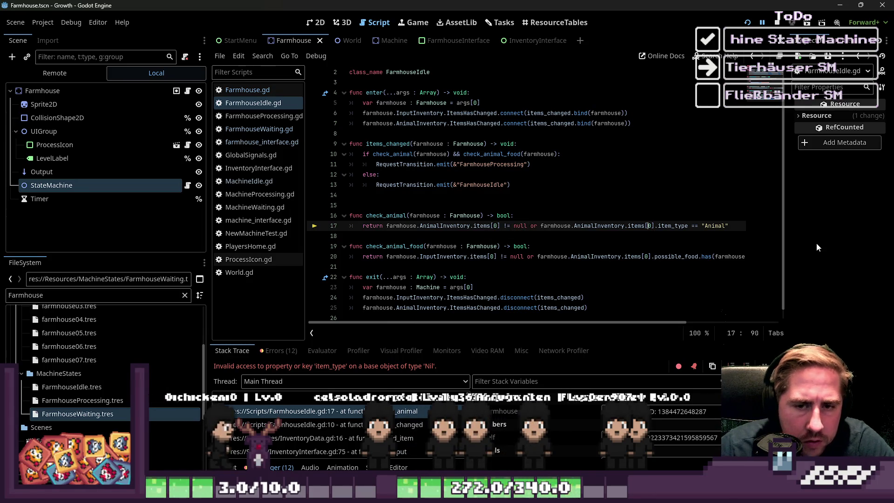
pyautogui.hotkey('ctrl', 'Left')
pyautogui.hotkey('ctrl', 'Left')
pyautogui.hotkey('ctrl', 'Left')
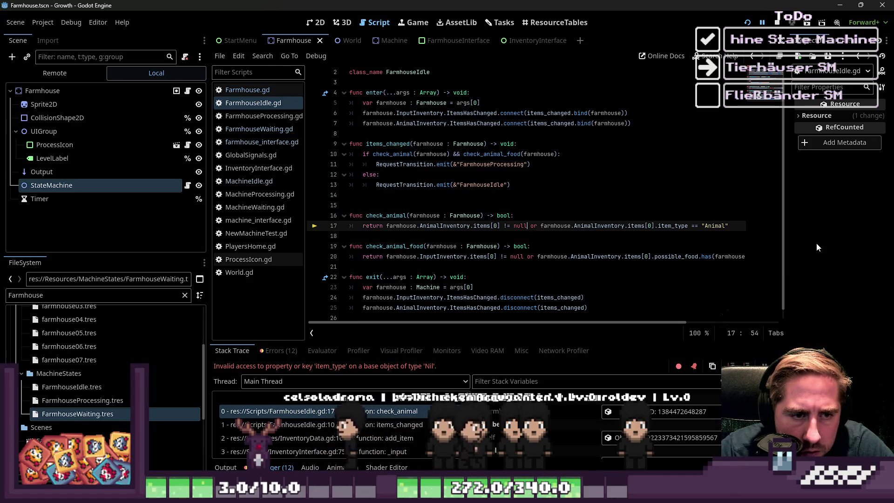
pyautogui.press('Right')
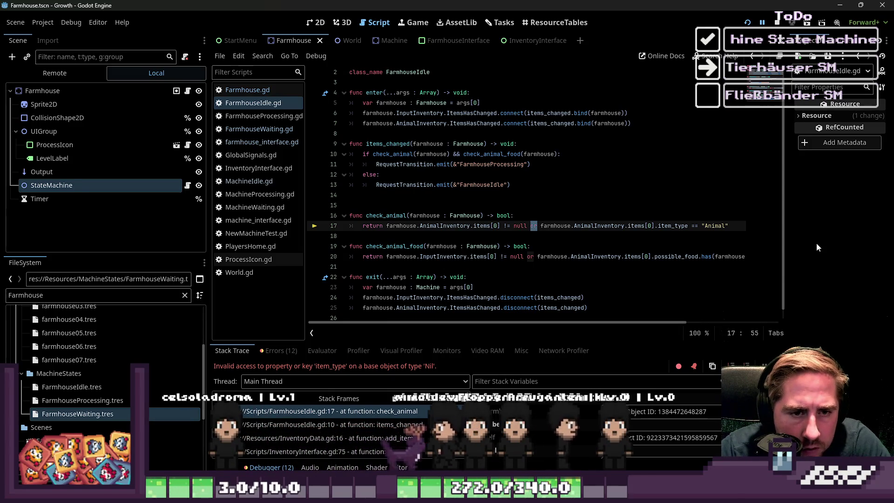
pyautogui.press('Delete')
pyautogui.press('Delete')
pyautogui.write('&&')
pyautogui.press('Down')
pyautogui.press('Down')
pyautogui.press('Down')
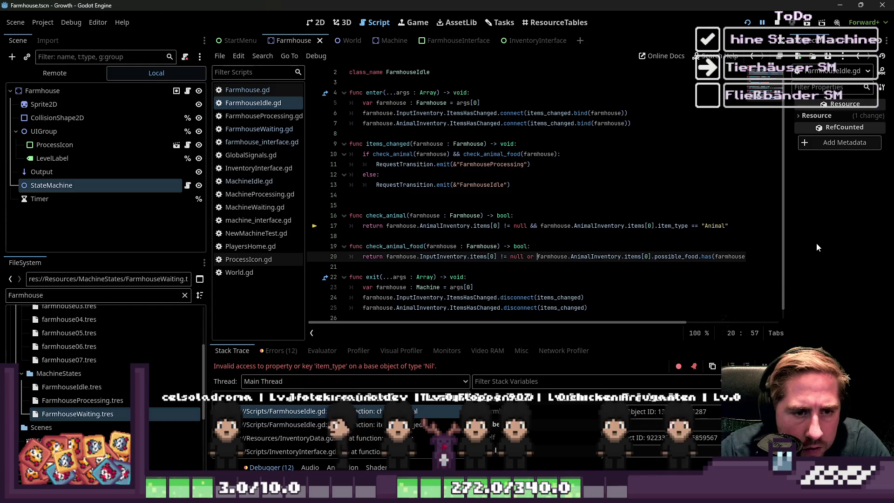
pyautogui.press('BackSpace')
pyautogui.press('Delete')
pyautogui.write('&&')
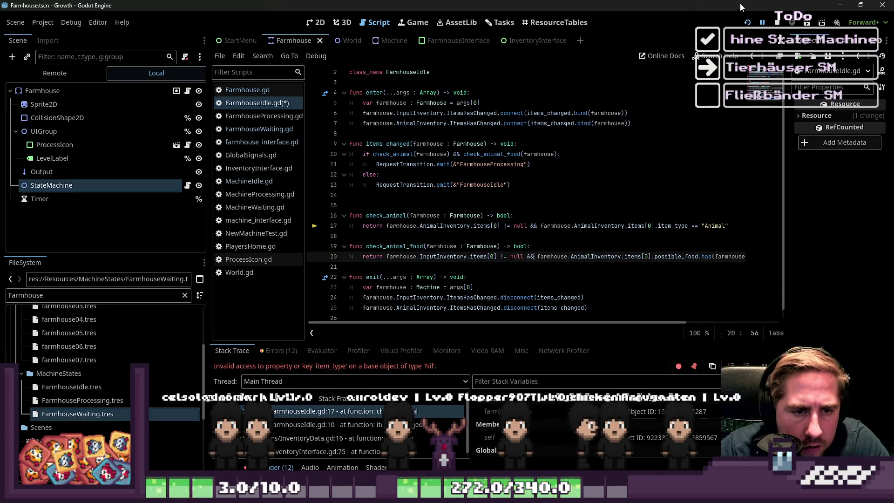
# Step: Stop the running debug session and save FarmhouseIdle.gd with the && checks
pyautogui.click(777, 22)
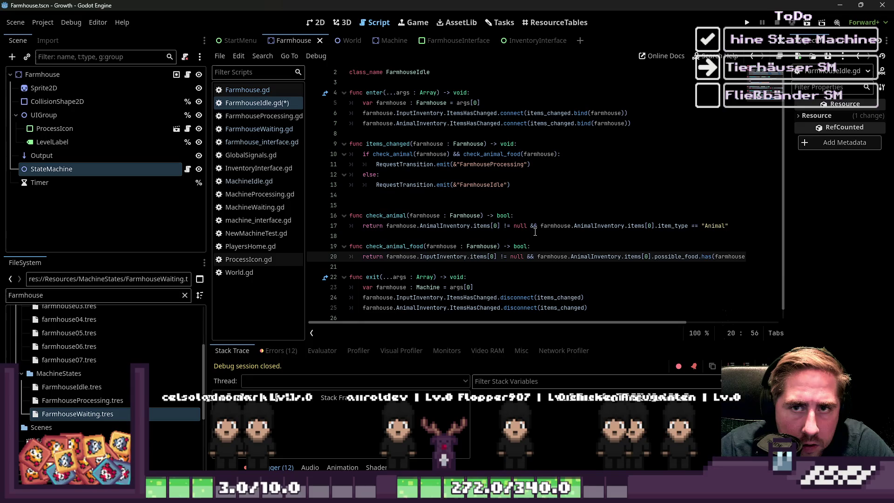
pyautogui.click(539, 226)
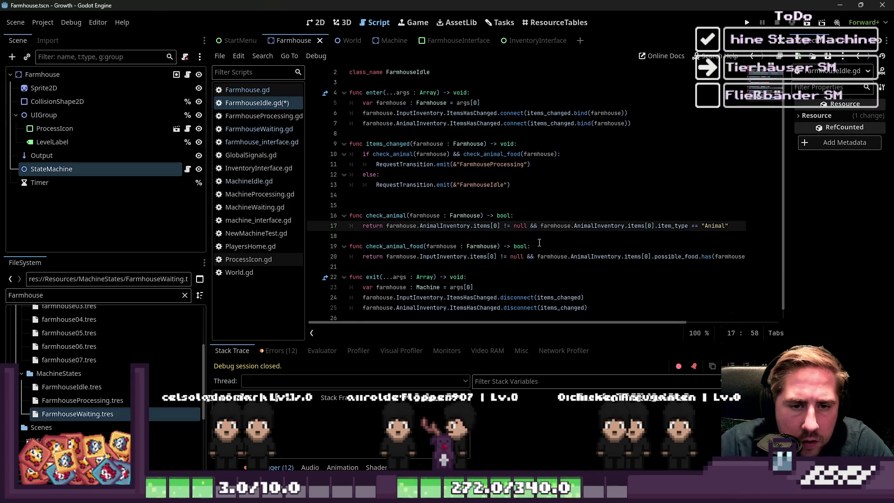
pyautogui.hotkey('ctrl', 'z')
pyautogui.hotkey('ctrl', 'z')
pyautogui.click(525, 246)
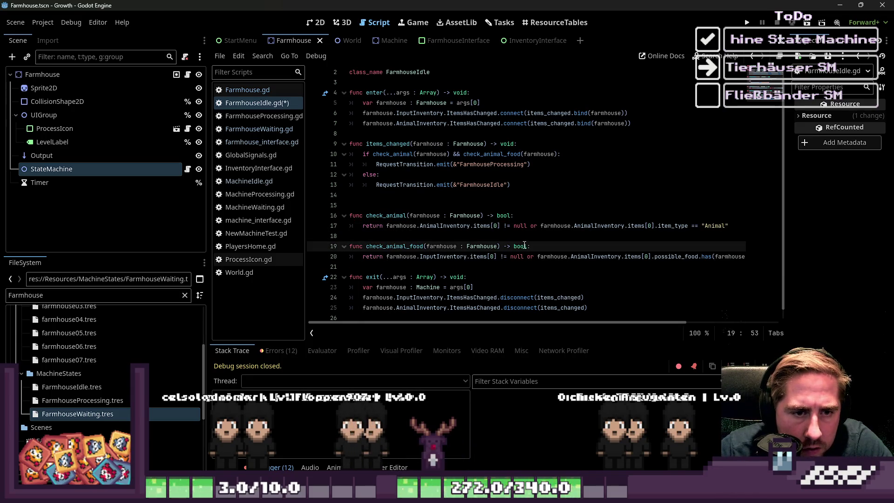
pyautogui.hotkey('ctrl', 's')
pyautogui.moveTo(523, 240)
pyautogui.click(512, 227)
pyautogui.write('&&')
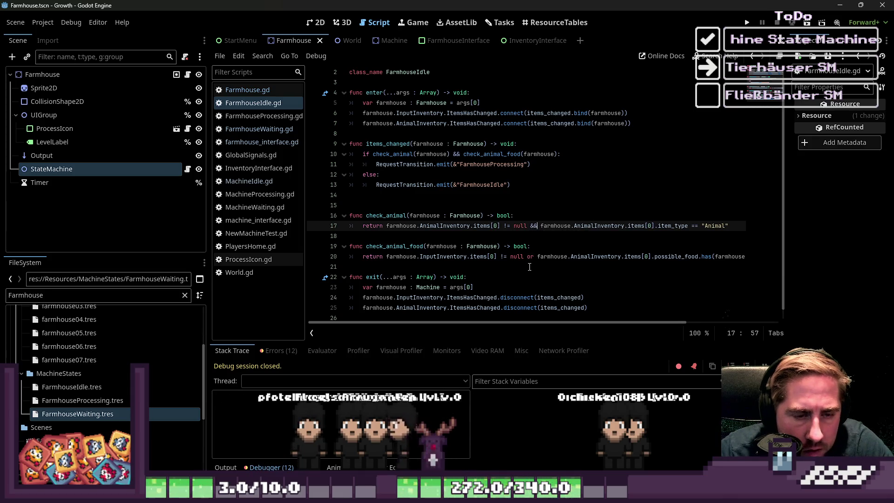
pyautogui.click(528, 258)
pyautogui.write('&&')
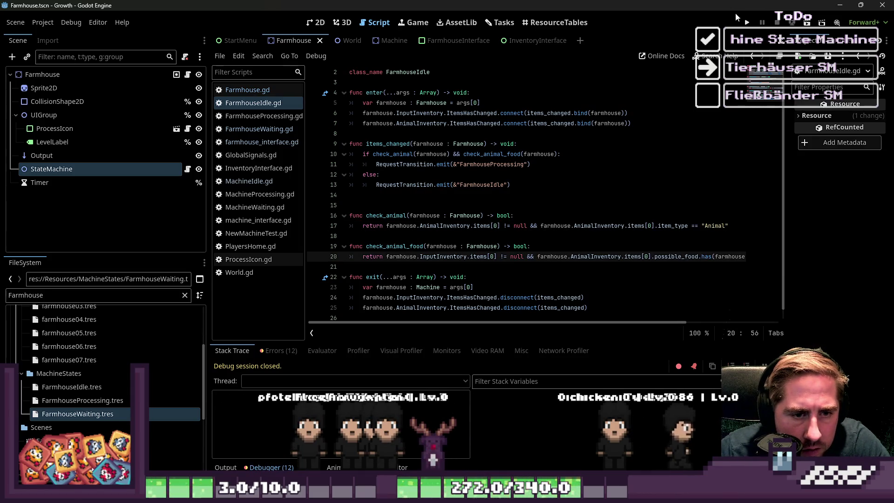
# Step: Rerun the game, create a character and open the farmhouse, hitting the line 23 type error
pyautogui.click(747, 22)
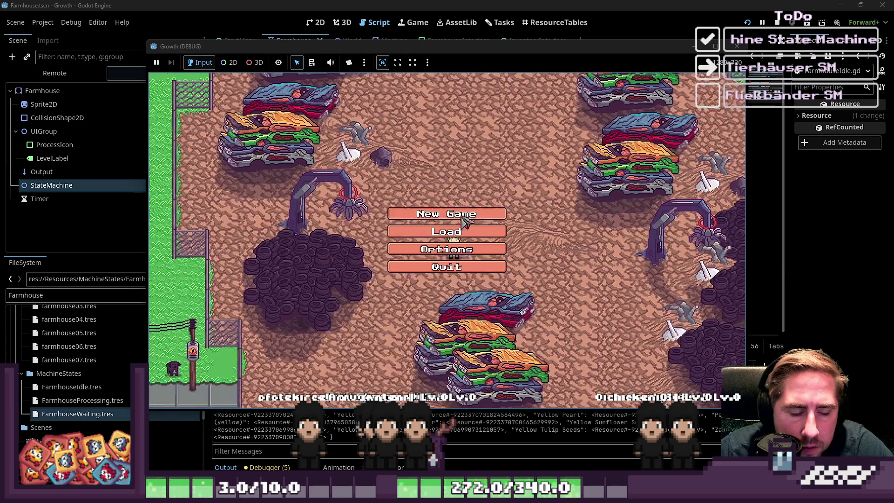
pyautogui.click(447, 258)
pyautogui.write('xc')
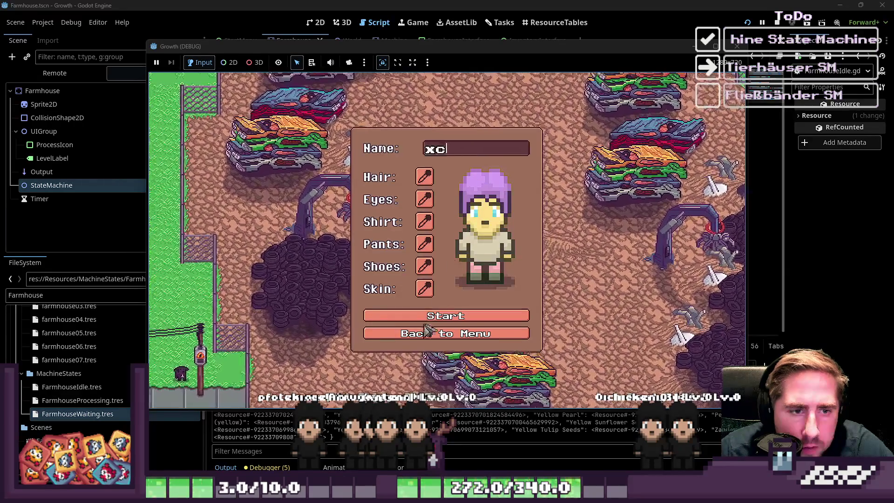
pyautogui.click(426, 317)
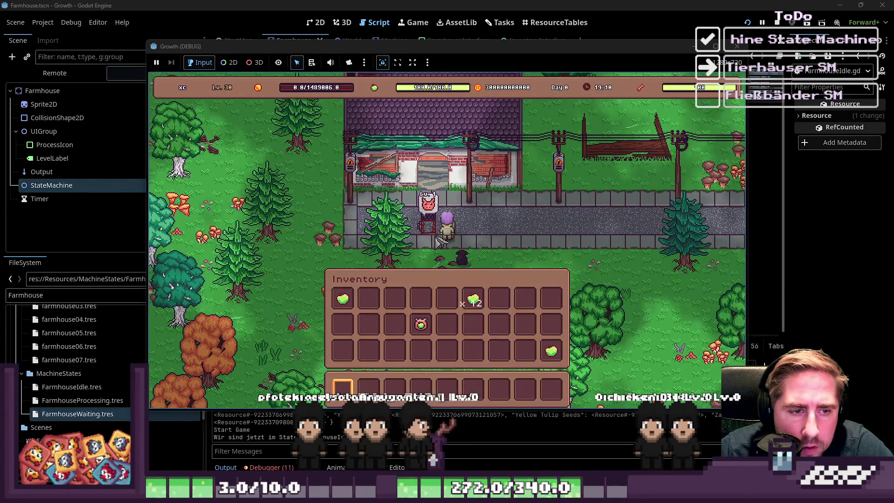
pyautogui.click(430, 233)
# Step: Change the exit function's farmhouse variable type on line 23 from Machine to Farmhouse and rerun the game
pyautogui.moveTo(479, 313); pyautogui.dragTo(487, 226)
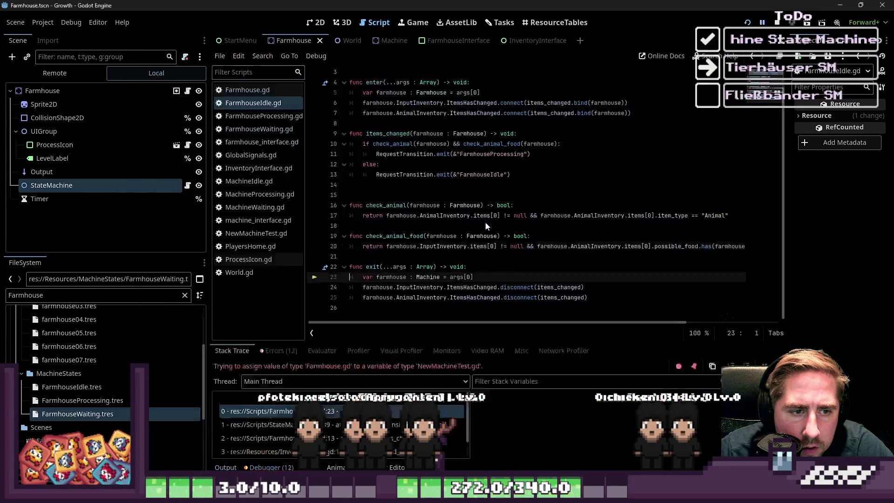
pyautogui.click(477, 297)
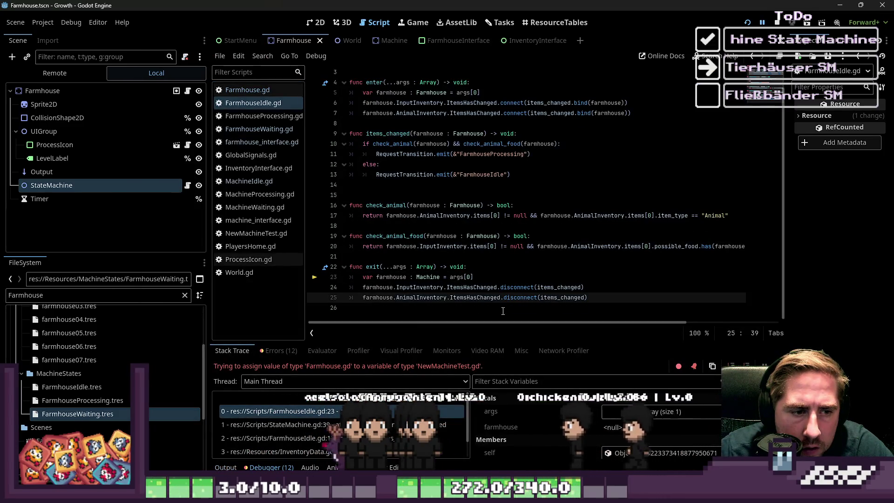
pyautogui.doubleClick(404, 277)
pyautogui.write('Farmhous')
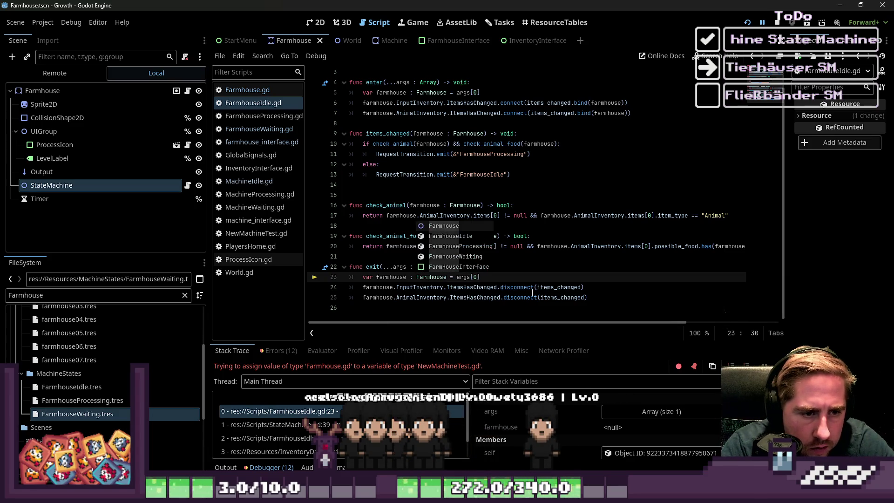
pyautogui.click(656, 245)
pyautogui.click(747, 23)
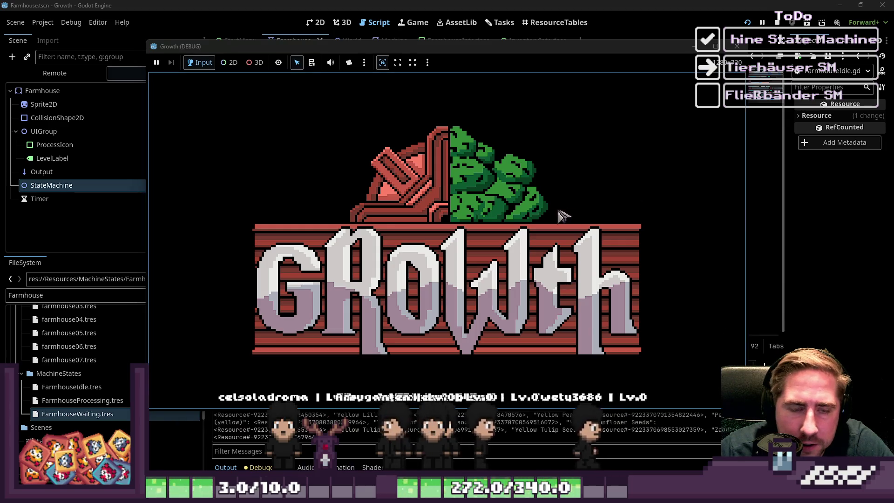
# Step: Start a character in the game and put a sweetcorn stack from the all-items grid into the hotbar
pyautogui.click(447, 213)
pyautogui.write('x')
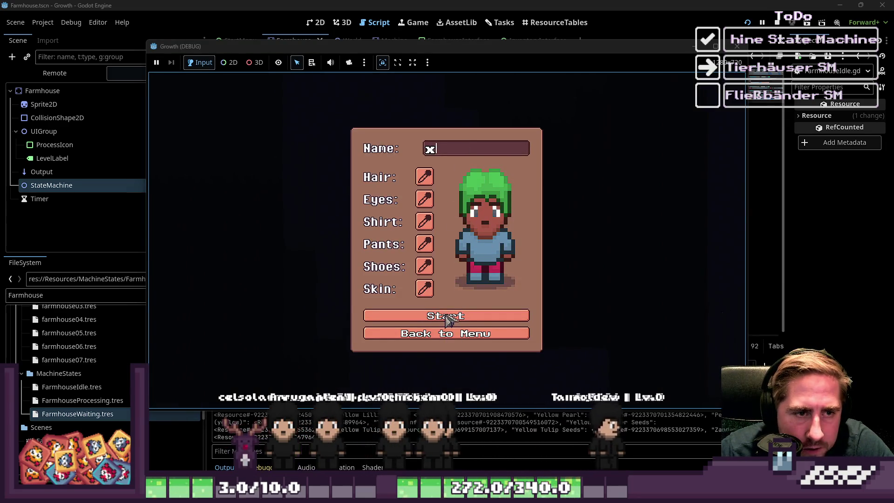
pyautogui.click(452, 312)
pyautogui.press('w')
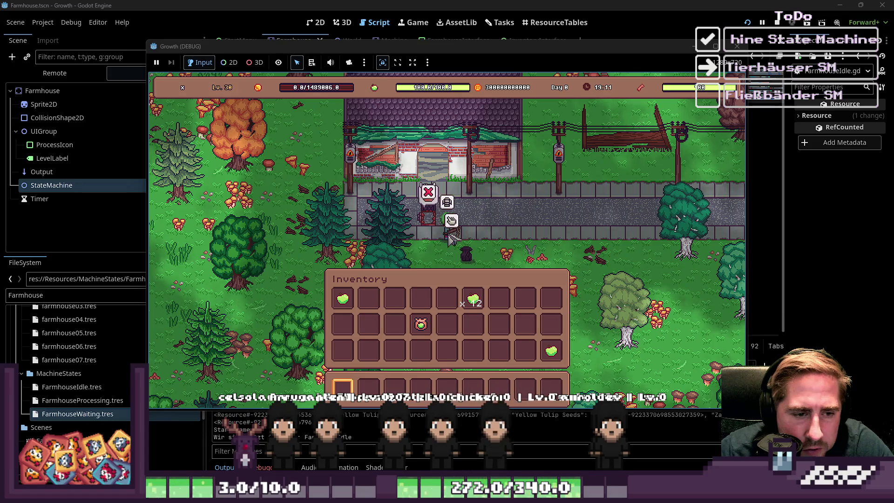
pyautogui.click(488, 222)
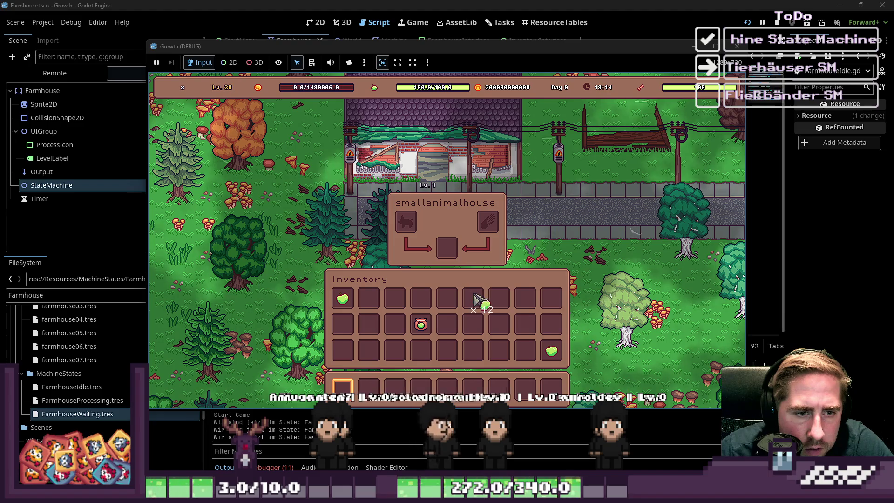
pyautogui.click(489, 223)
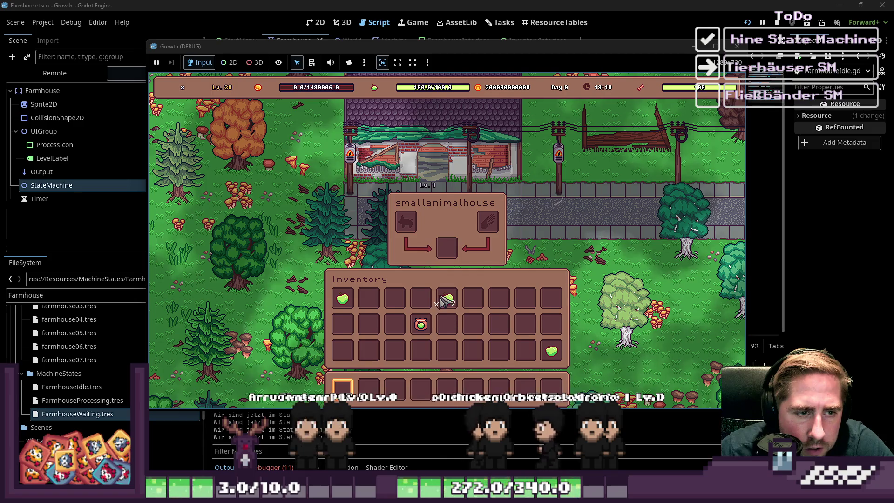
pyautogui.press('i')
pyautogui.press('i')
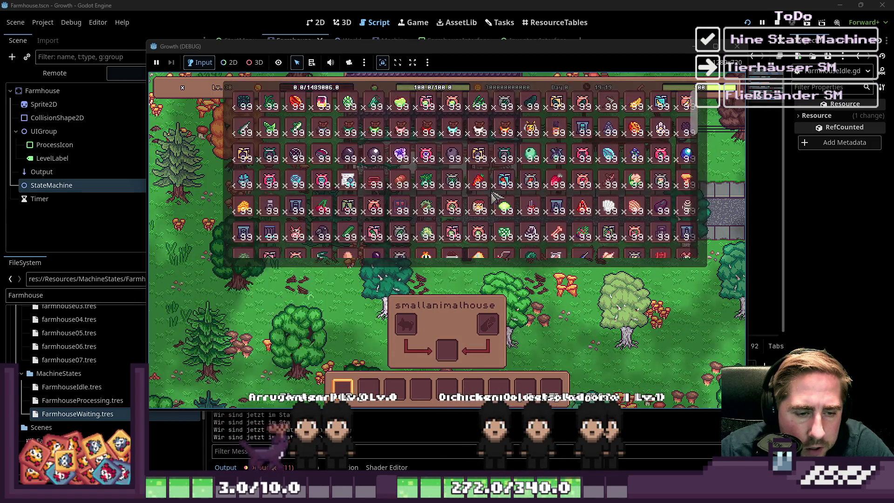
pyautogui.scroll(-4, 286, 216)
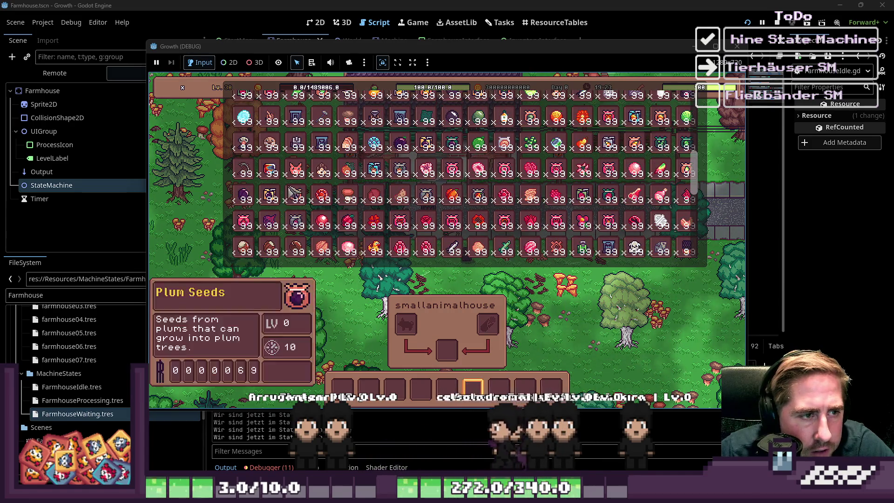
pyautogui.scroll(-2, 419, 206)
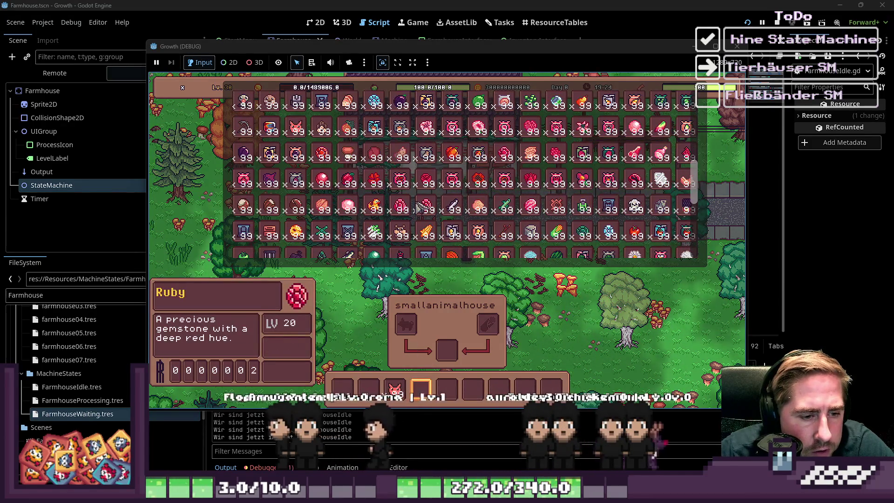
pyautogui.scroll(-2, 489, 201)
pyautogui.click(561, 198)
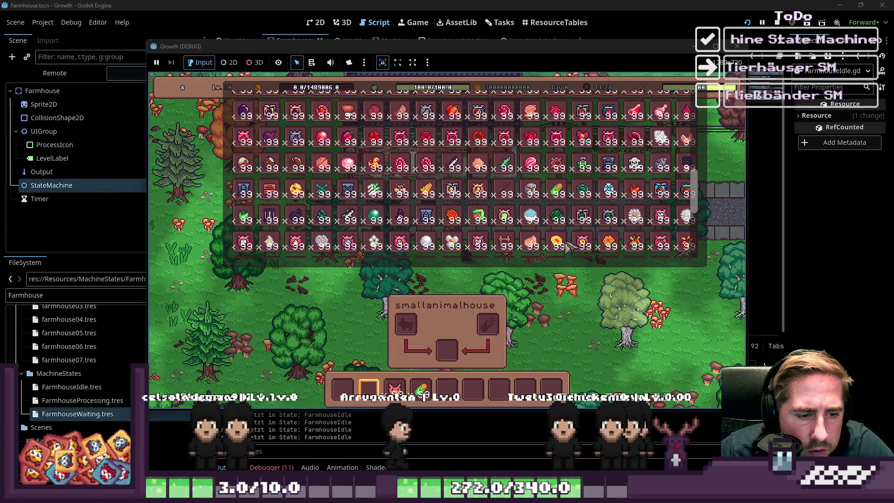
pyautogui.press('Escape')
# Step: Drag the 99 pigs and 99 sweetcorn into the small animal house, then open ResourceTables
pyautogui.press('i')
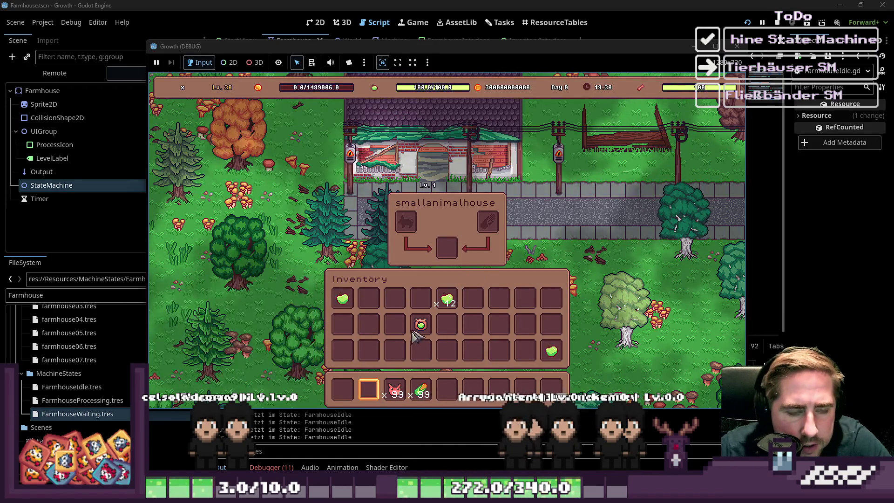
pyautogui.moveTo(395, 389); pyautogui.dragTo(411, 223)
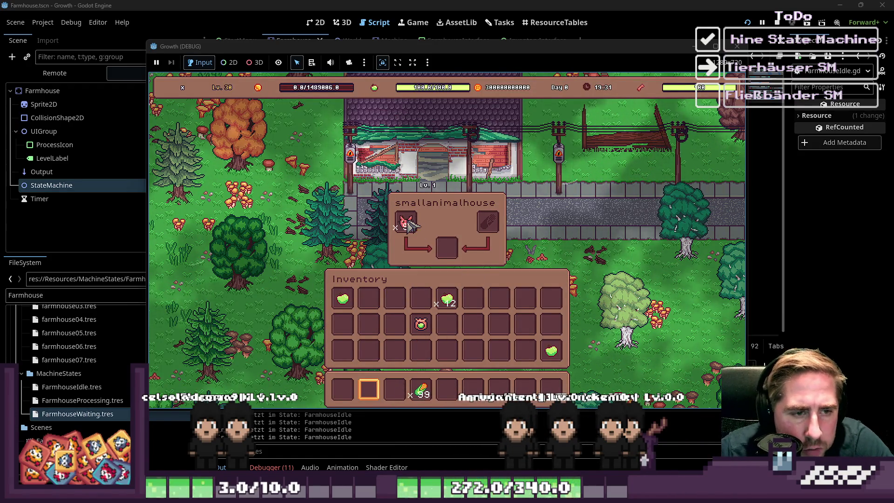
pyautogui.moveTo(421, 389); pyautogui.dragTo(487, 227)
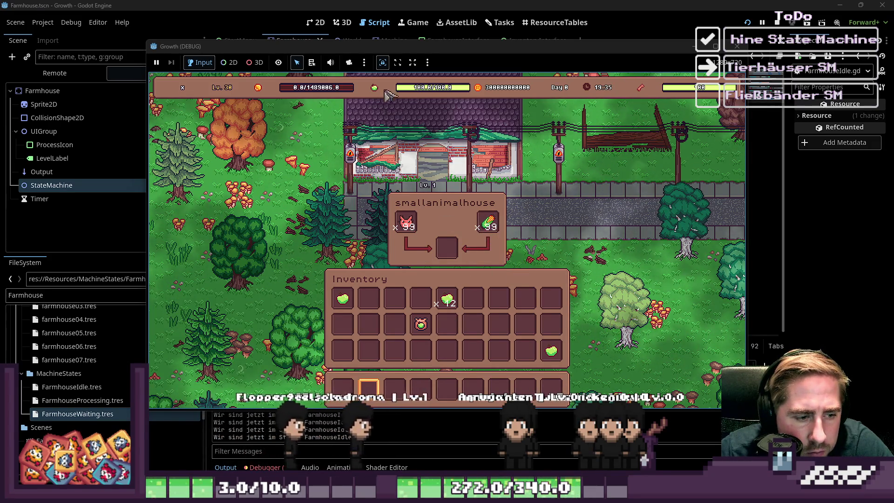
pyautogui.moveTo(410, 55)
pyautogui.mouseDown()
pyautogui.moveTo(361, 30)
pyautogui.moveTo(483, 65)
pyautogui.moveTo(442, 48)
pyautogui.mouseUp()
pyautogui.moveTo(451, 224)
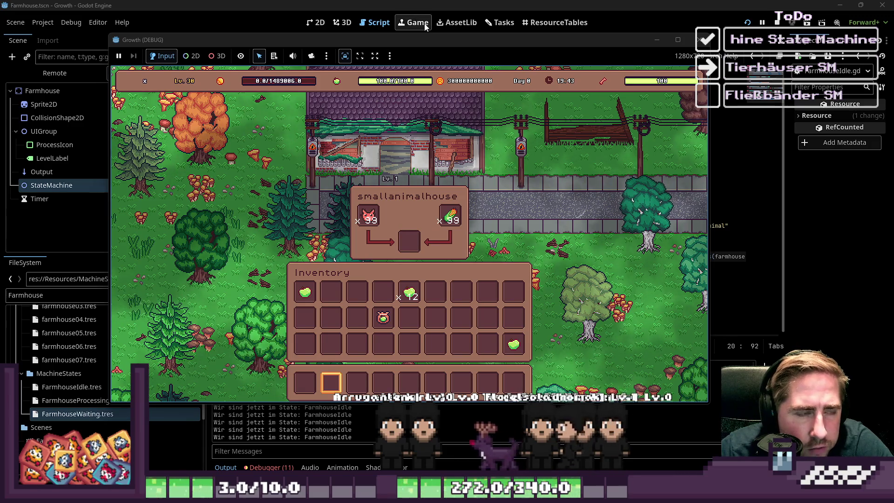
pyautogui.click(554, 23)
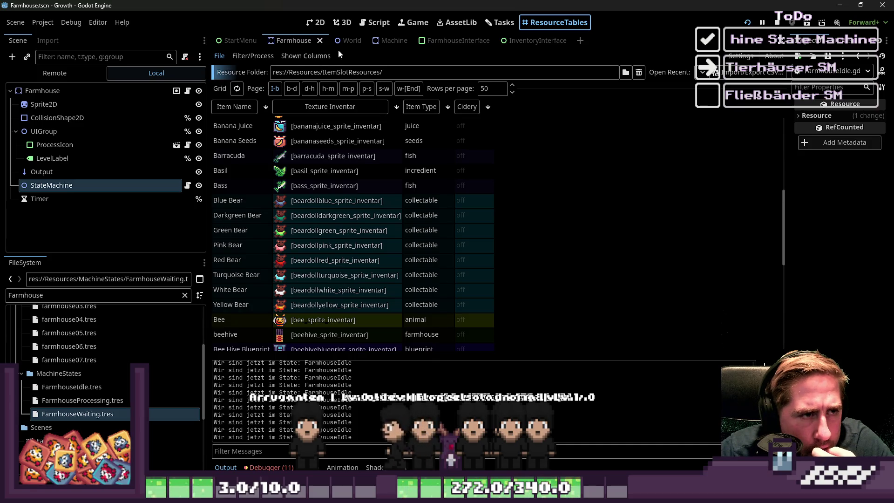
# Step: Review check_animal_food, then add the Possible Food column to the ResourceTables item table
pyautogui.click(375, 23)
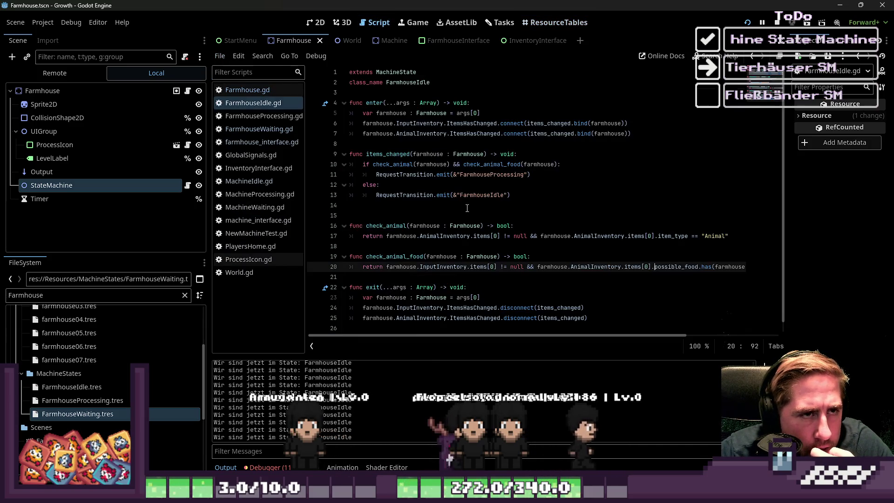
pyautogui.click(400, 257)
pyautogui.moveTo(459, 337); pyautogui.dragTo(554, 329)
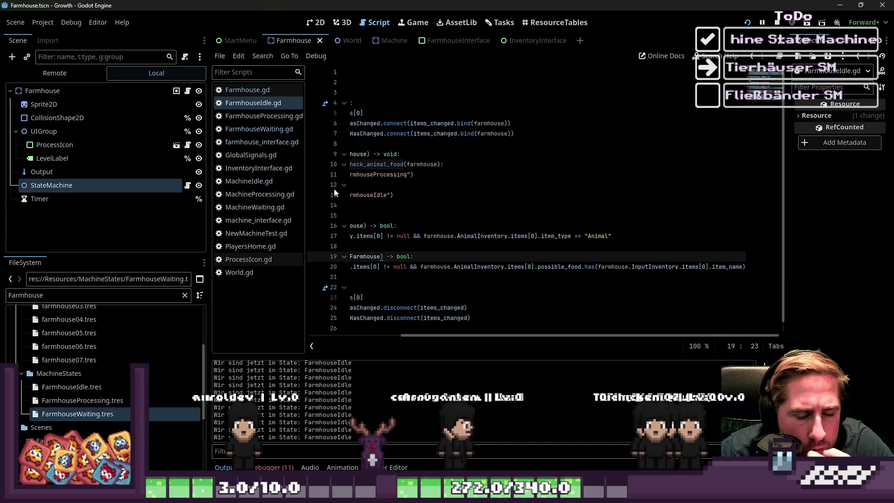
pyautogui.click(554, 22)
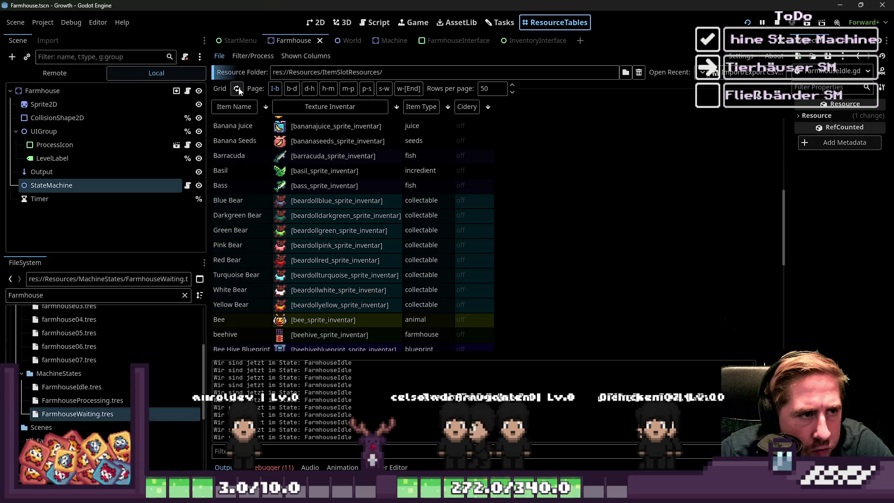
pyautogui.click(289, 56)
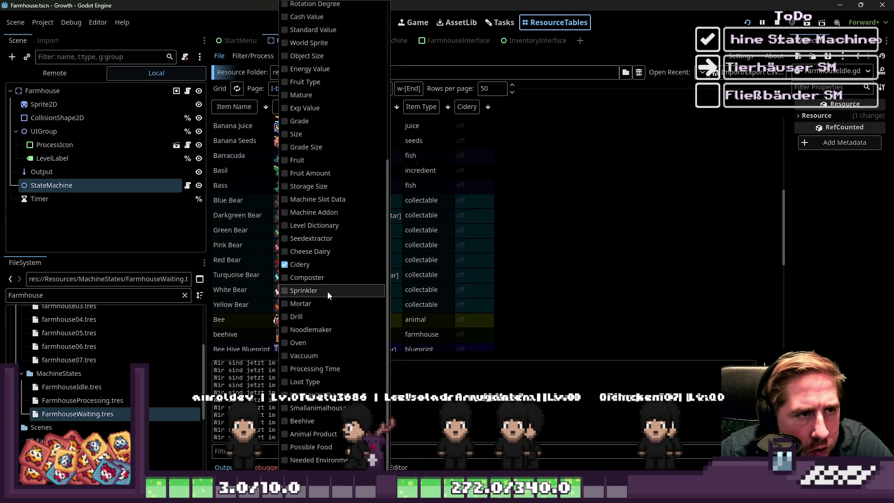
pyautogui.click(303, 447)
pyautogui.click(583, 290)
# Step: Page through the item table to the Pig row and inspect its Possible Food entry, sweetcorn
pyautogui.scroll(-3, 535, 243)
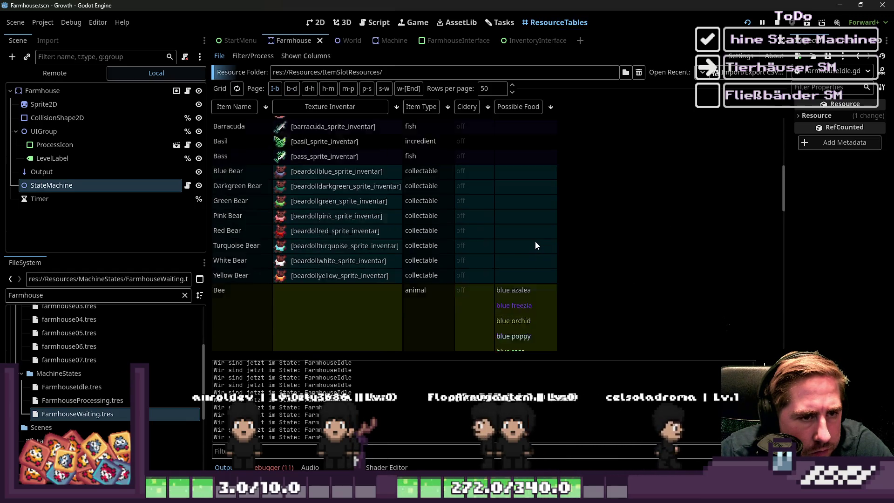
pyautogui.scroll(-8, 535, 243)
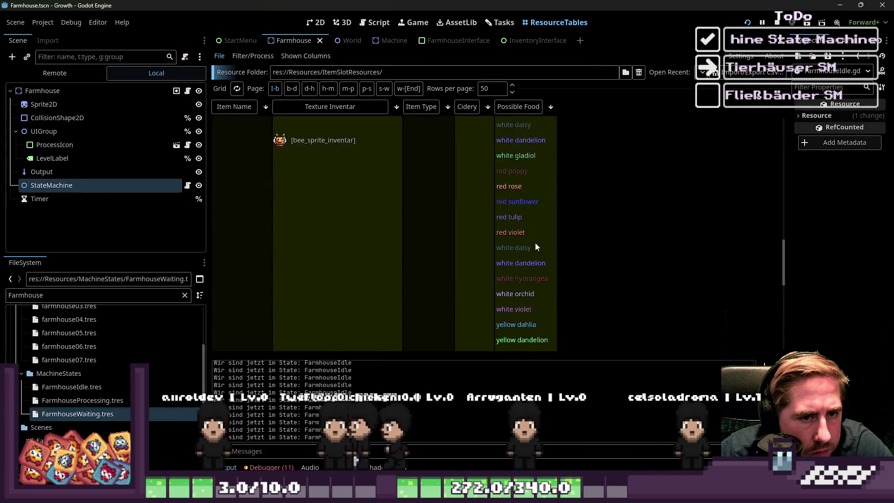
pyautogui.scroll(-3, 535, 241)
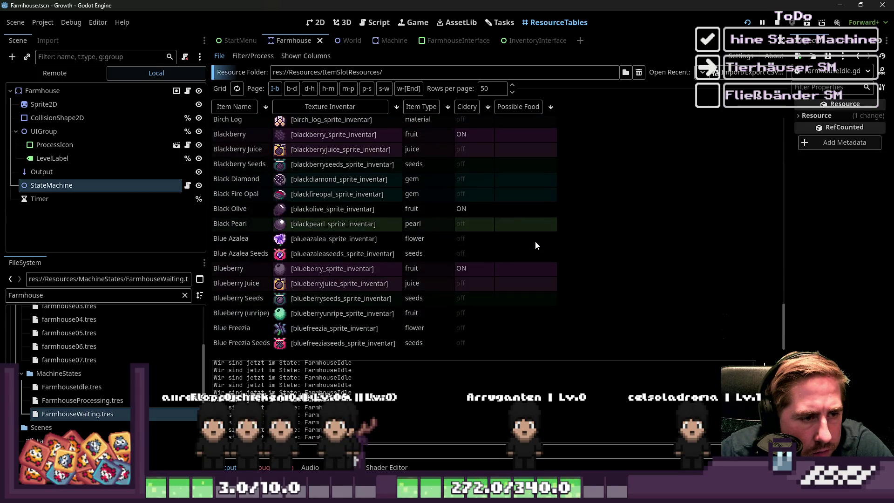
pyautogui.scroll(5, 535, 241)
pyautogui.scroll(3, 534, 239)
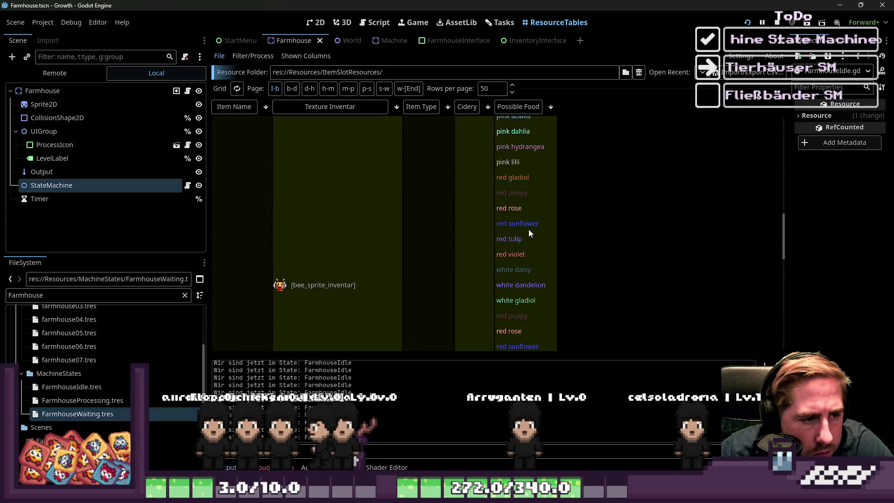
pyautogui.click(383, 88)
pyautogui.click(367, 89)
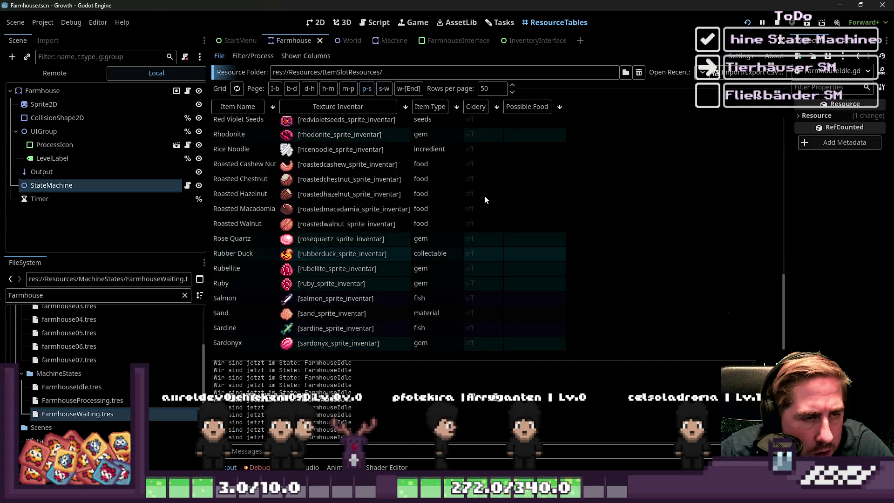
pyautogui.scroll(5, 487, 209)
pyautogui.scroll(-8, 487, 210)
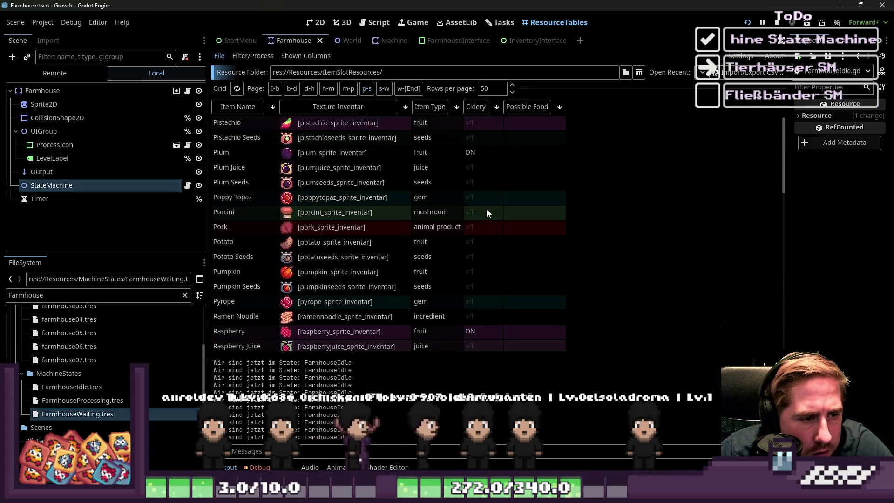
pyautogui.click(348, 89)
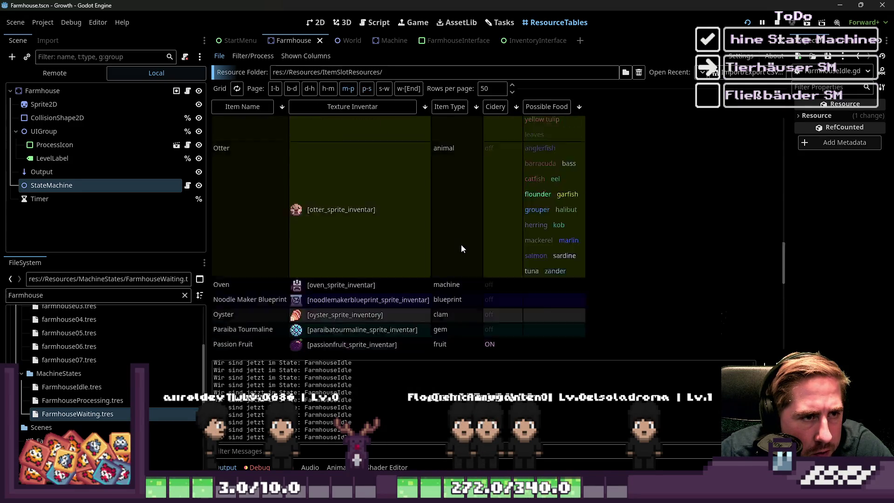
pyautogui.scroll(5, 461, 244)
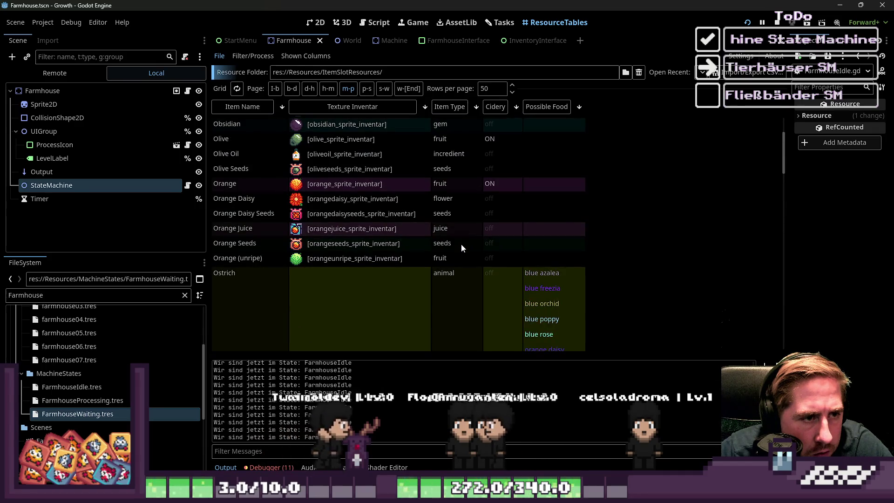
pyautogui.scroll(-5, 461, 244)
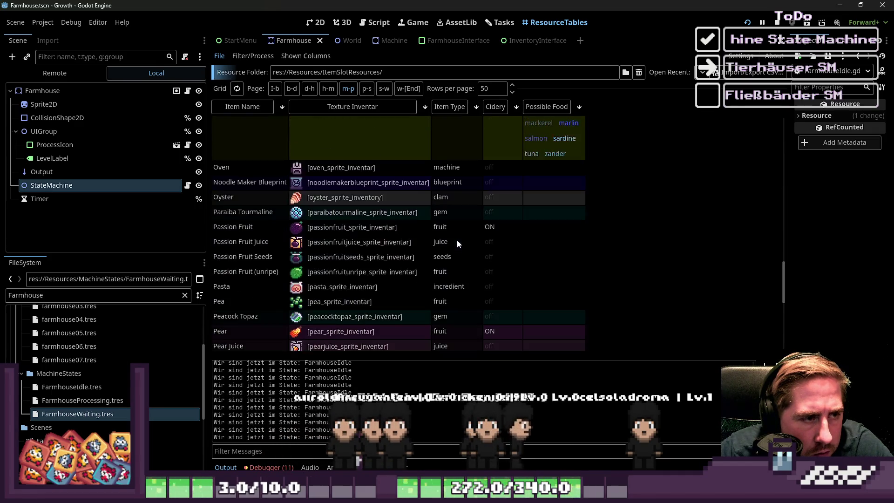
pyautogui.scroll(-10, 457, 240)
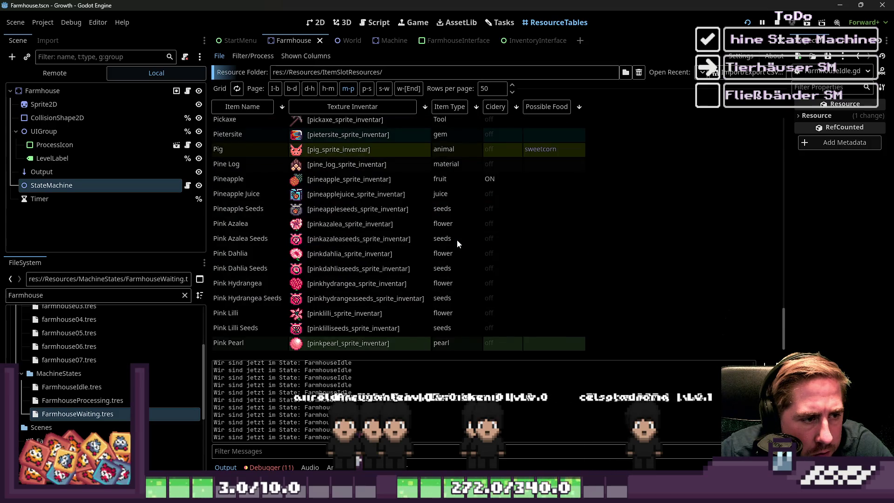
pyautogui.scroll(1, 456, 239)
pyautogui.click(568, 180)
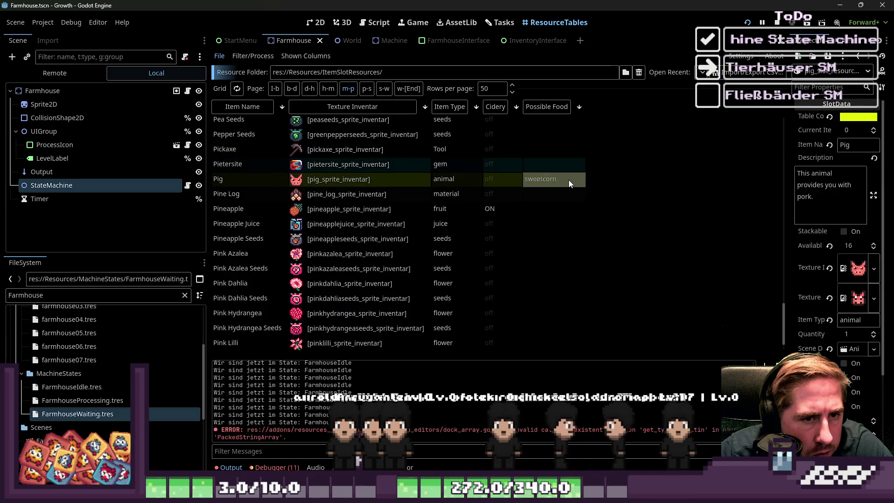
# Step: Append .to_lower() to item_name on line 20 of check_animal_food and save FarmhouseIdle.gd
pyautogui.click(379, 27)
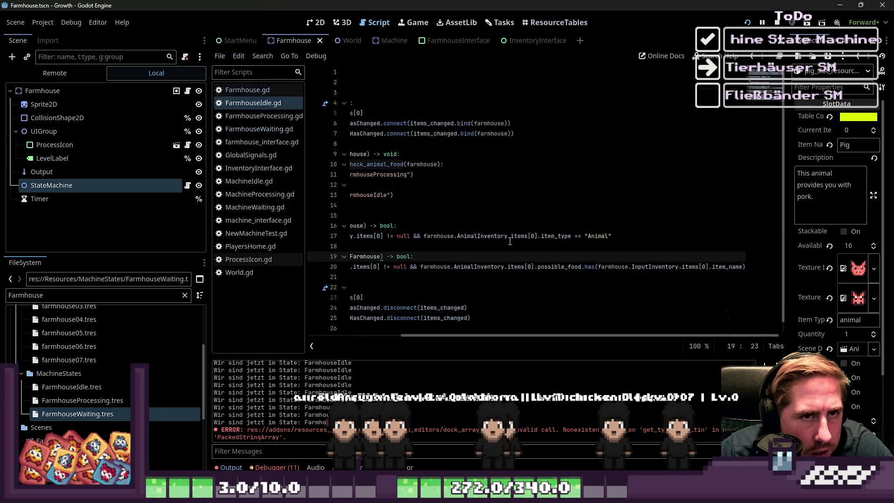
pyautogui.click(689, 267)
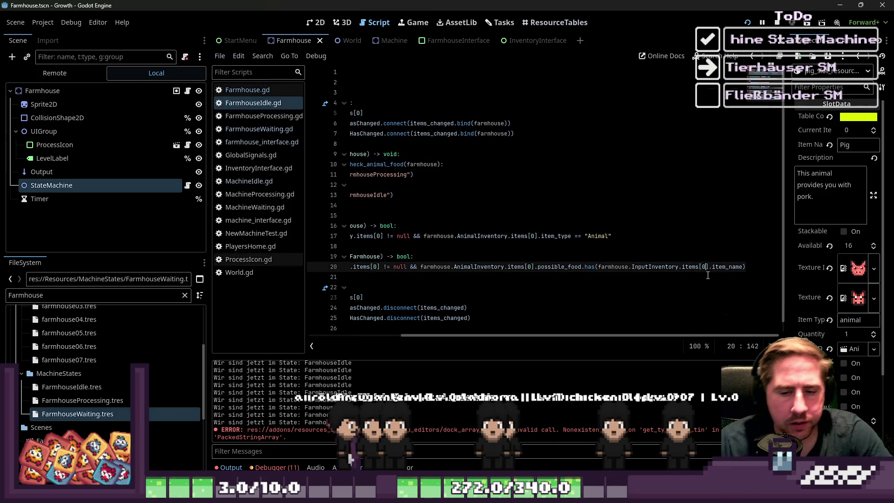
pyautogui.write('.to_lowe')
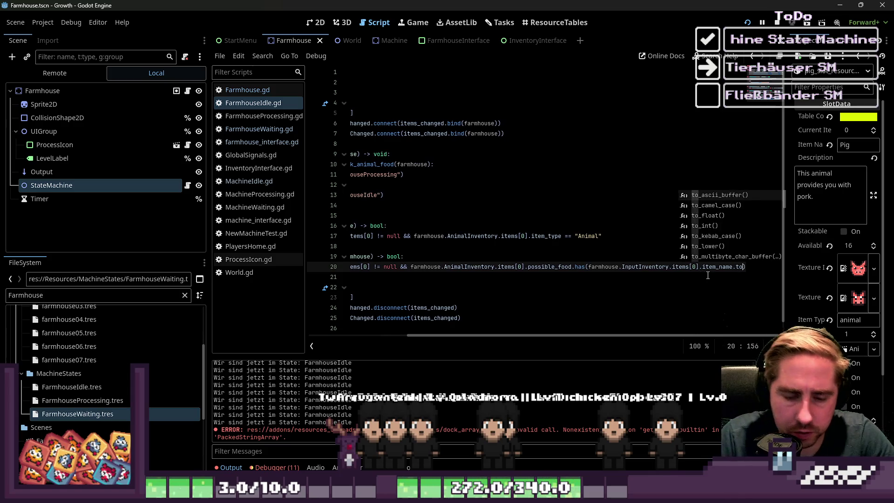
pyautogui.press('Return')
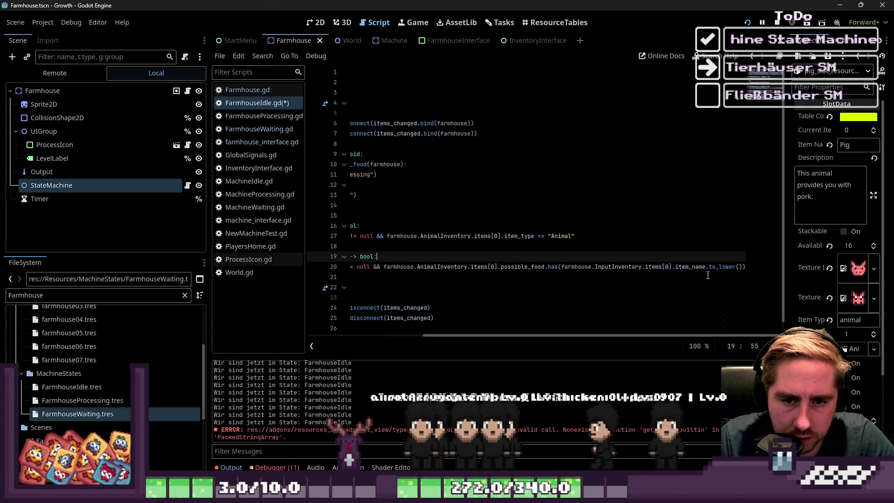
pyautogui.press('Home')
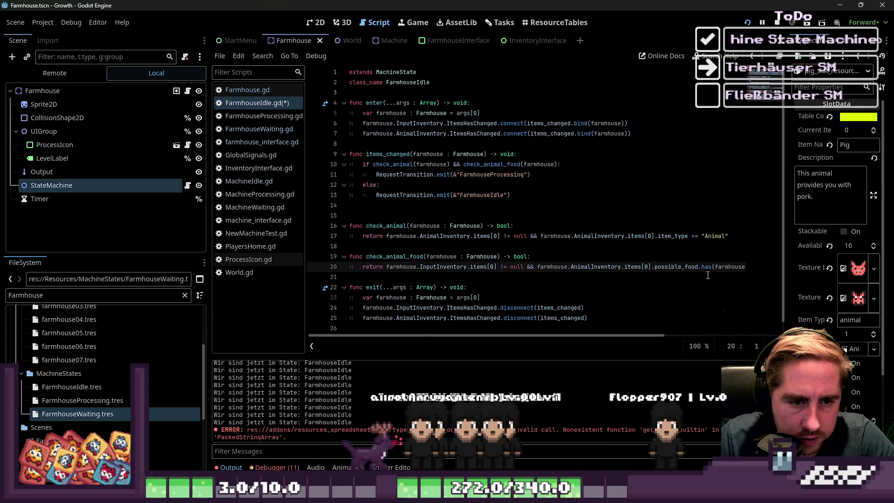
pyautogui.hotkey('ctrl', 's')
# Step: Run the game and start playing with the new character
pyautogui.click(772, 24)
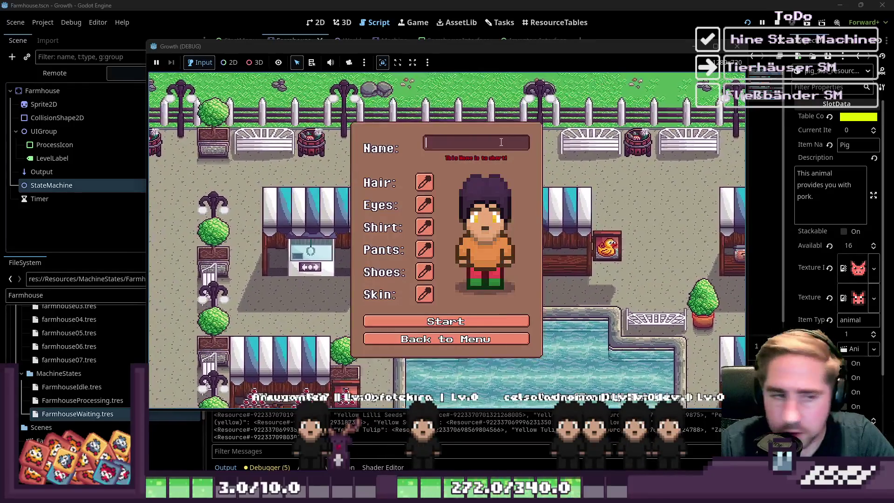
pyautogui.write('cxy')
pyautogui.click(436, 317)
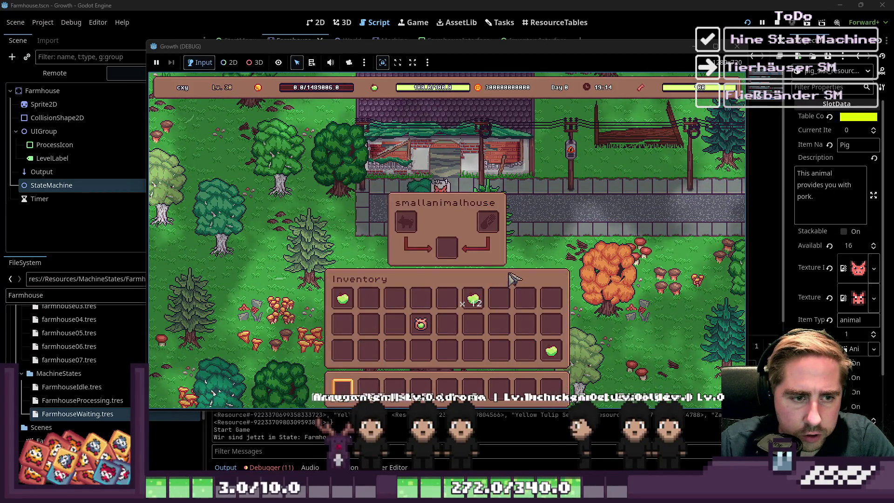
pyautogui.scroll(-5, 592, 203)
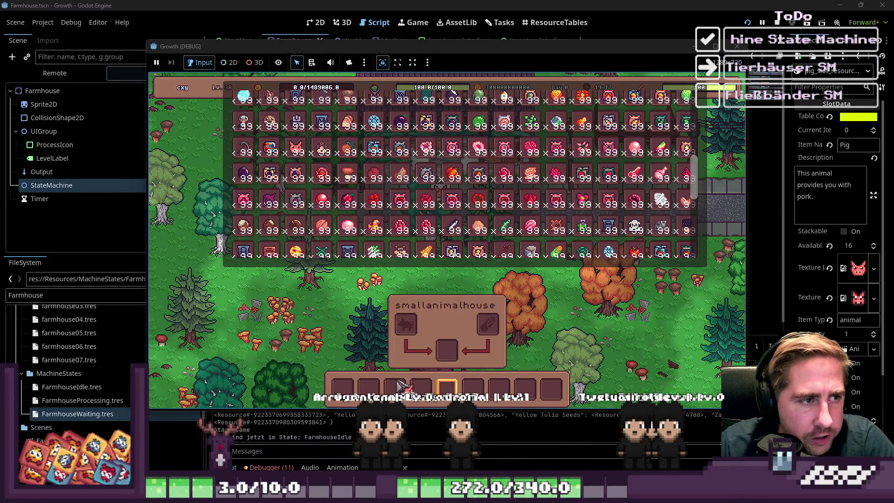
pyautogui.scroll(-3, 401, 385)
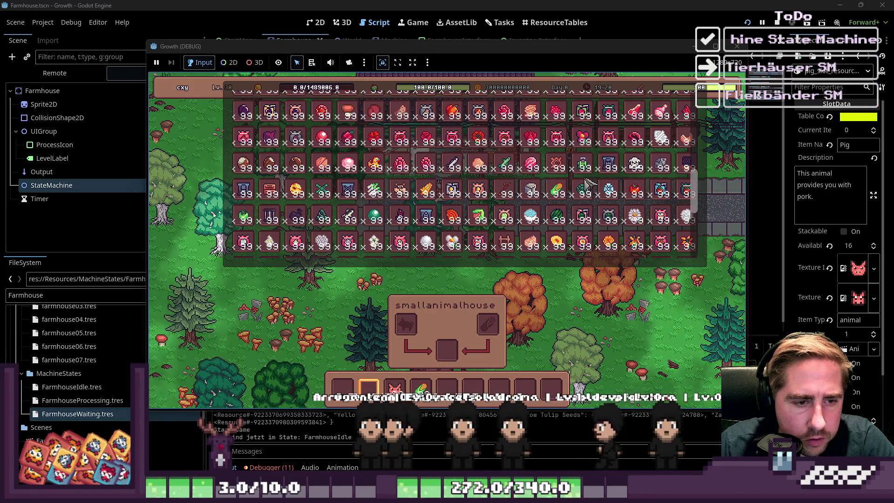
pyautogui.press('Escape')
# Step: Walk to the small animal house and load 99 pigs and 99 sweetcorn into its input slots
pyautogui.press('w')
pyautogui.click(473, 236)
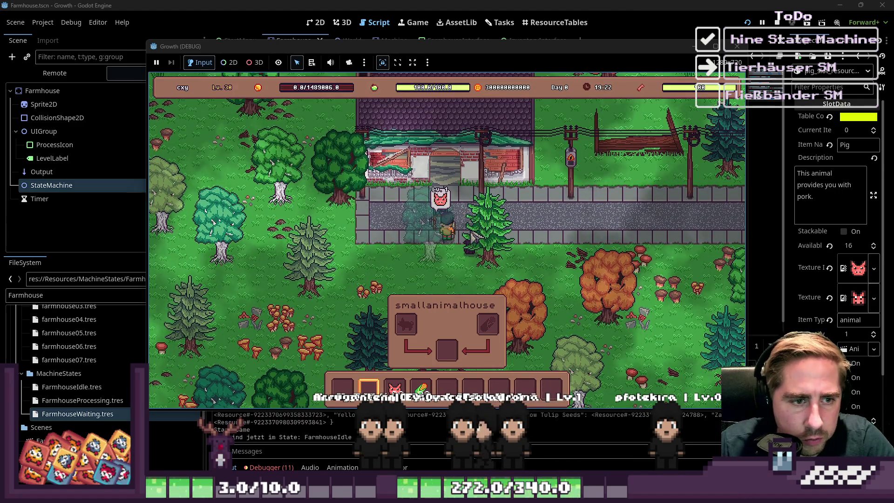
pyautogui.press('i')
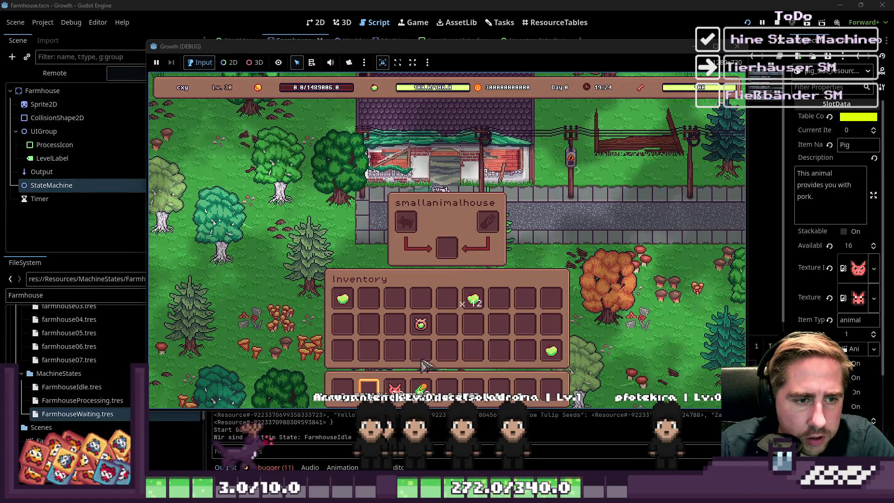
pyautogui.moveTo(437, 386); pyautogui.dragTo(487, 223)
pyautogui.moveTo(395, 387); pyautogui.dragTo(406, 222)
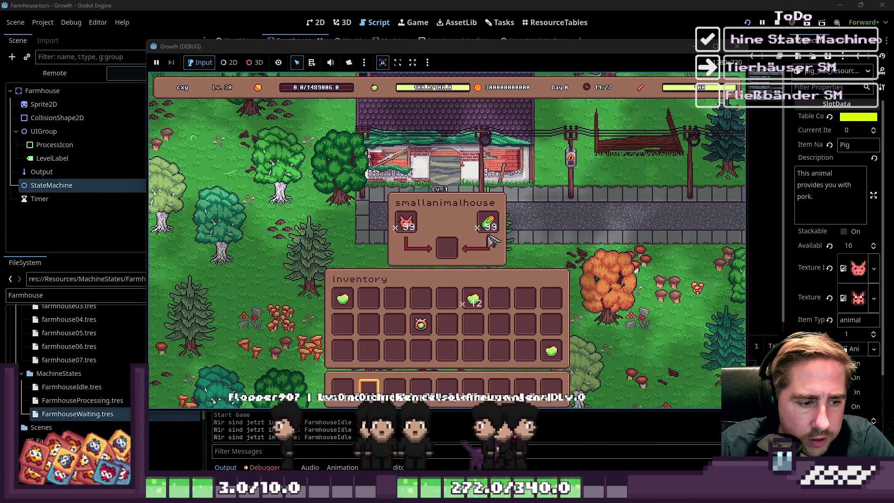
pyautogui.moveTo(487, 225); pyautogui.dragTo(499, 236)
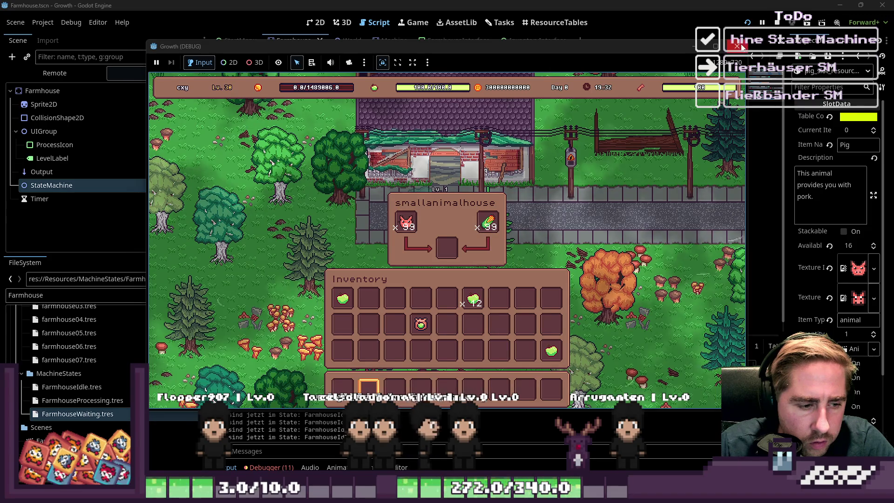
# Step: Stop the game and add a debug print line inside check_animal_food in FarmhouseIdle.gd
pyautogui.press('F8')
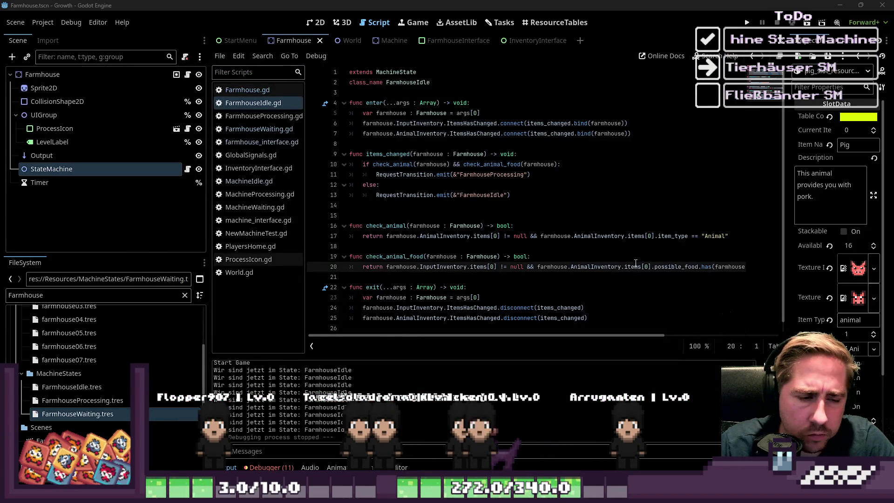
pyautogui.moveTo(589, 335)
pyautogui.mouseDown()
pyautogui.moveTo(709, 337)
pyautogui.moveTo(600, 354)
pyautogui.moveTo(639, 354)
pyautogui.mouseUp()
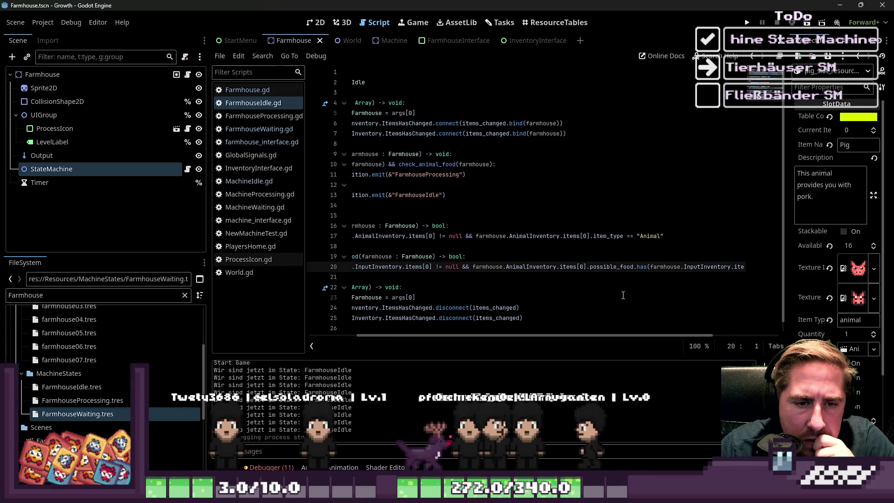
pyautogui.hscroll(-5, 590, 270)
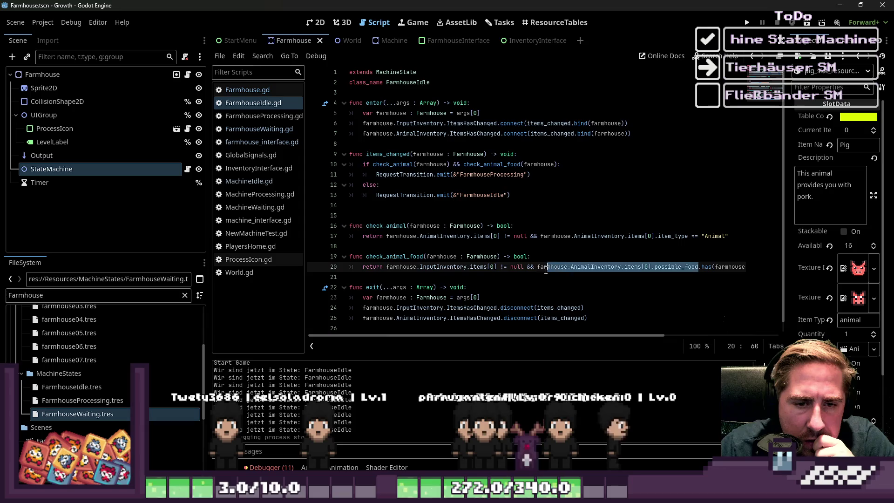
pyautogui.click(555, 254)
pyautogui.press('Return')
pyautogui.write('p')
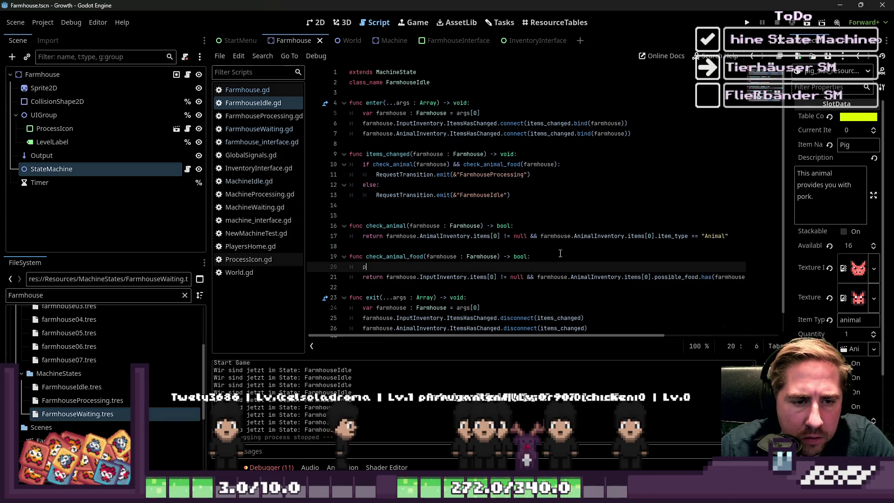
pyautogui.write('rint')
pyautogui.press('Return')
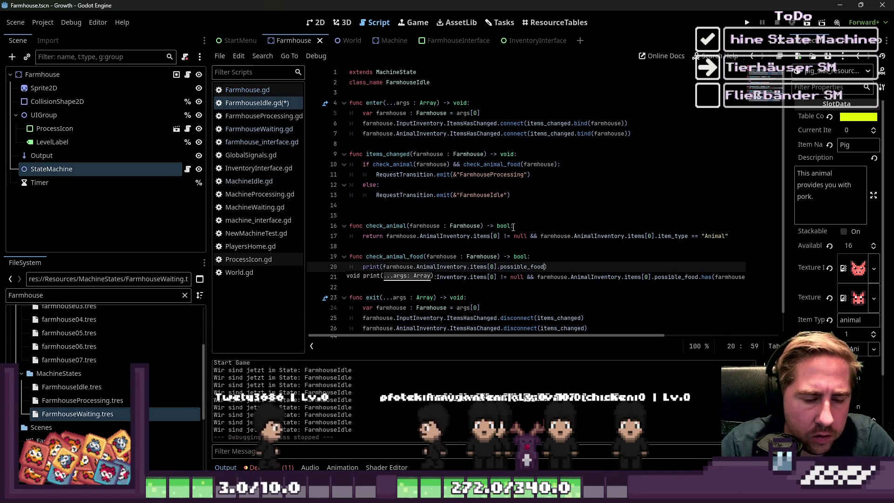
pyautogui.moveTo(467, 337); pyautogui.dragTo(600, 330)
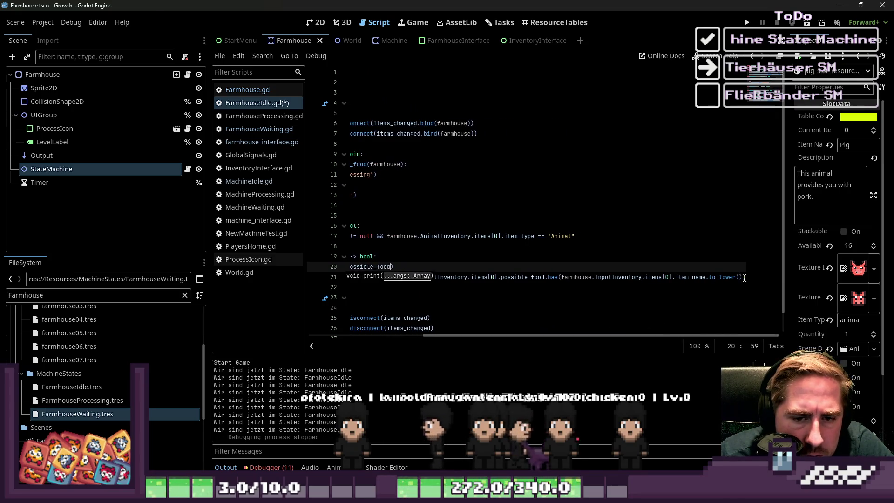
pyautogui.moveTo(743, 278); pyautogui.dragTo(564, 281)
pyautogui.hotkey('ctrl', 'shift', 'Return')
pyautogui.write('print(farmhouse.InputInventory.items[0].item_name.to_lower())')
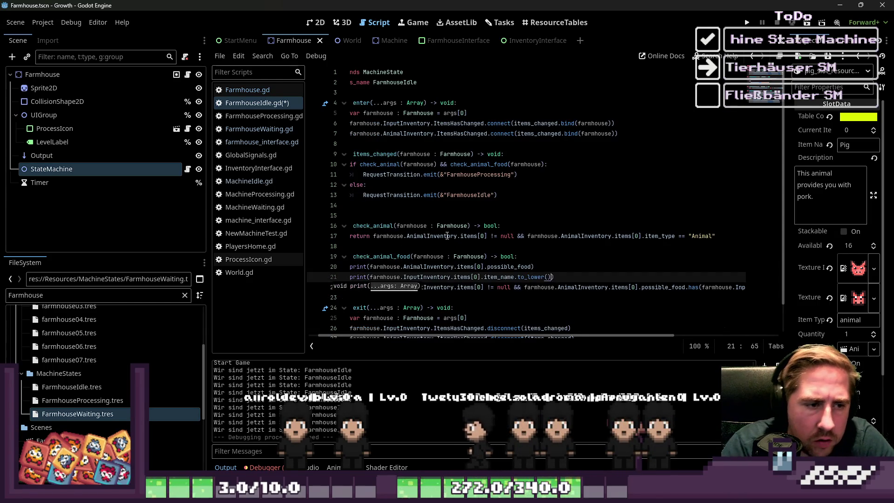
pyautogui.click(497, 247)
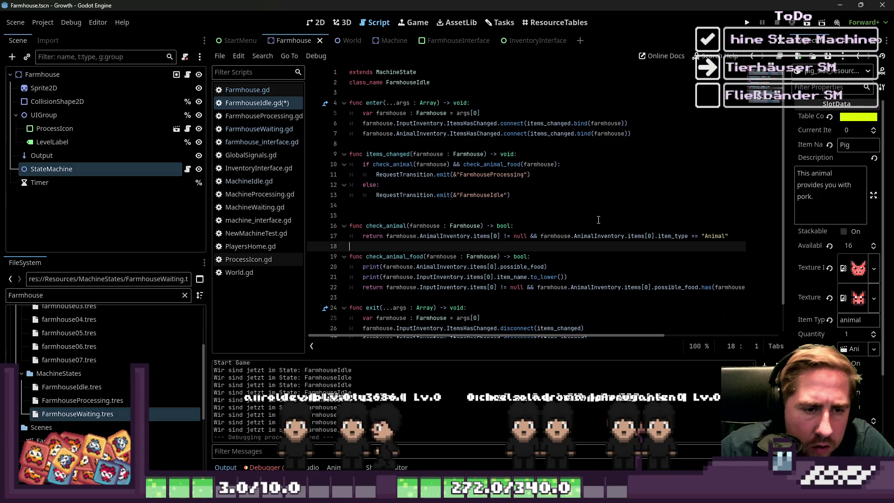
# Step: Run and stop the game, delete the two debug print lines, then edit 'Animal' on line 17
pyautogui.click(747, 22)
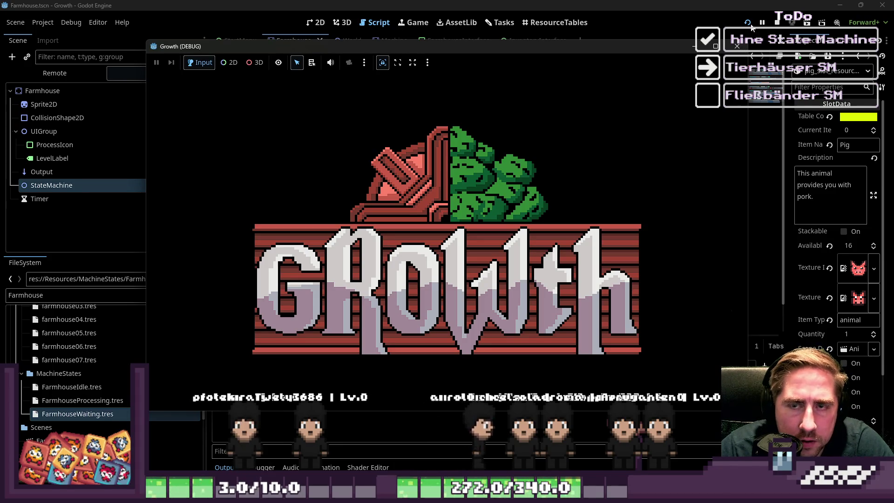
pyautogui.click(776, 22)
pyautogui.click(546, 267)
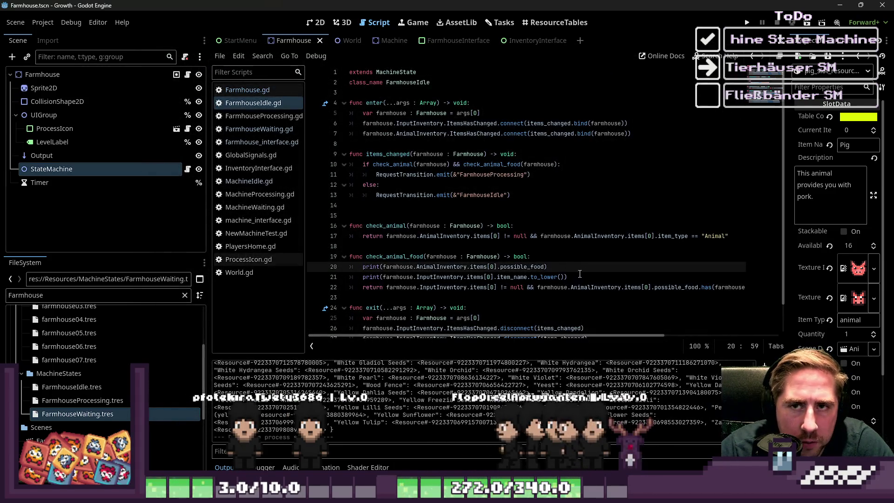
pyautogui.moveTo(579, 274); pyautogui.dragTo(578, 256)
pyautogui.press('BackSpace')
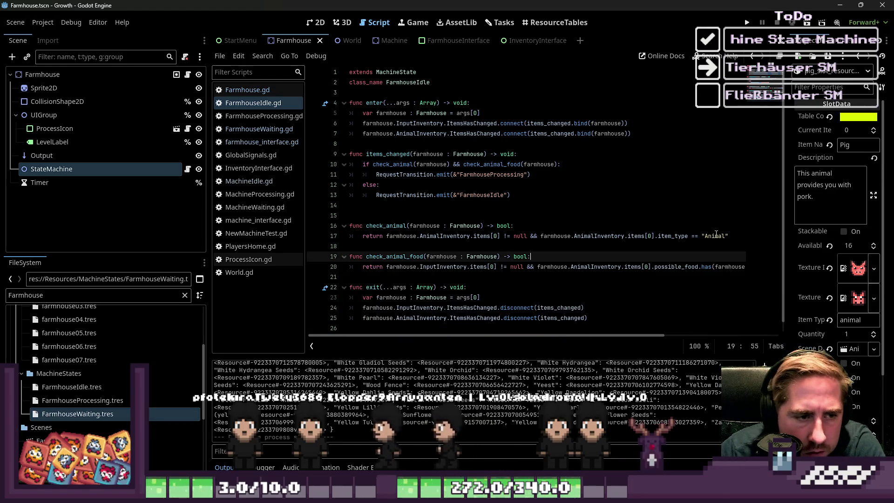
pyautogui.click(708, 236)
pyautogui.write('a')
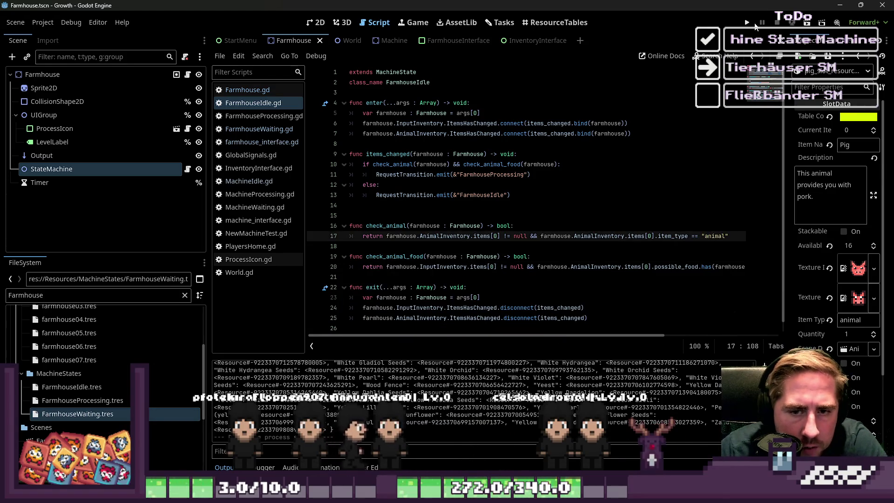
# Step: Relaunch the game and start a new game with a newly named character
pyautogui.click(747, 23)
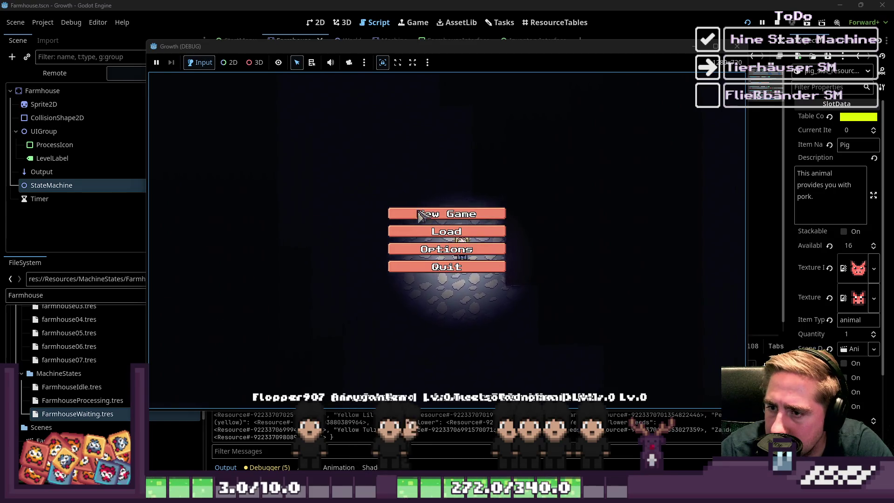
pyautogui.click(419, 212)
pyautogui.write('cxys')
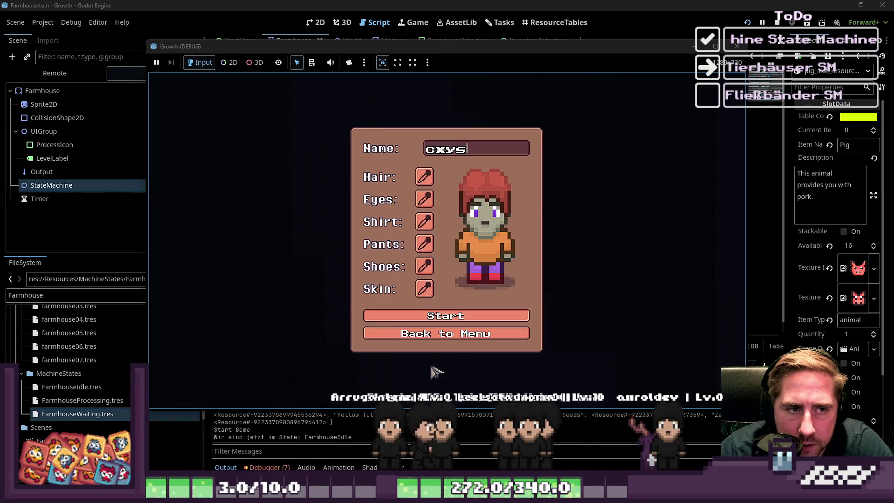
pyautogui.click(435, 316)
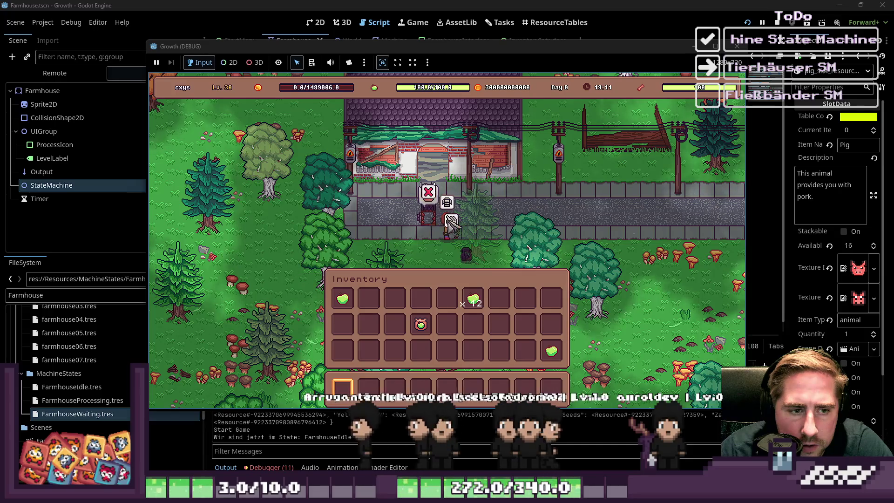
# Step: Put the stack of 99 pigs and the sweetcorn into the small animal house's input slots
pyautogui.click(448, 219)
pyautogui.press('i')
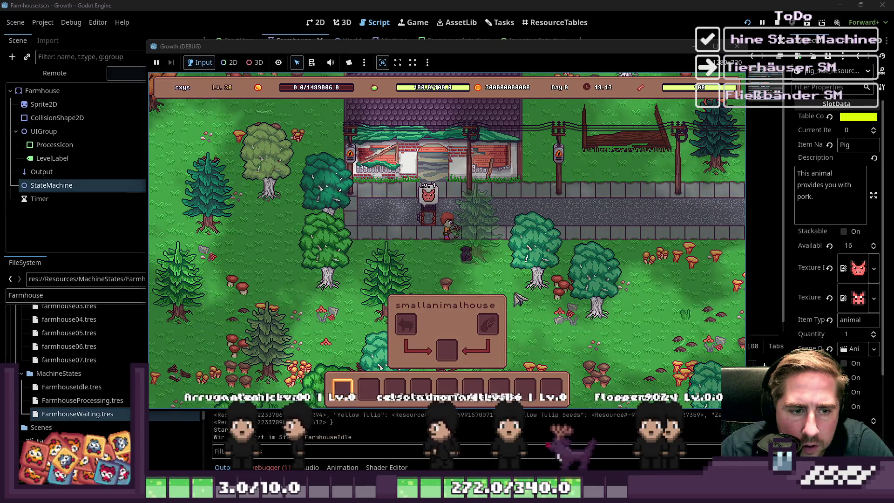
pyautogui.press('i')
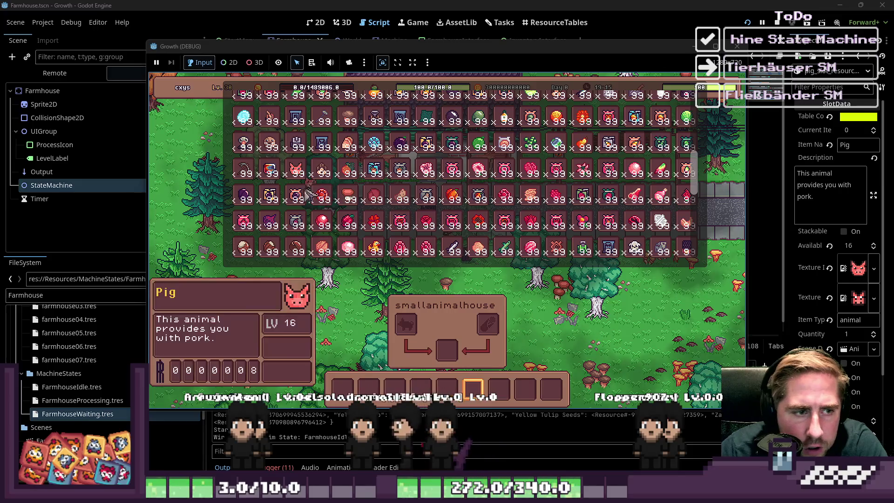
pyautogui.scroll(-3, 305, 192)
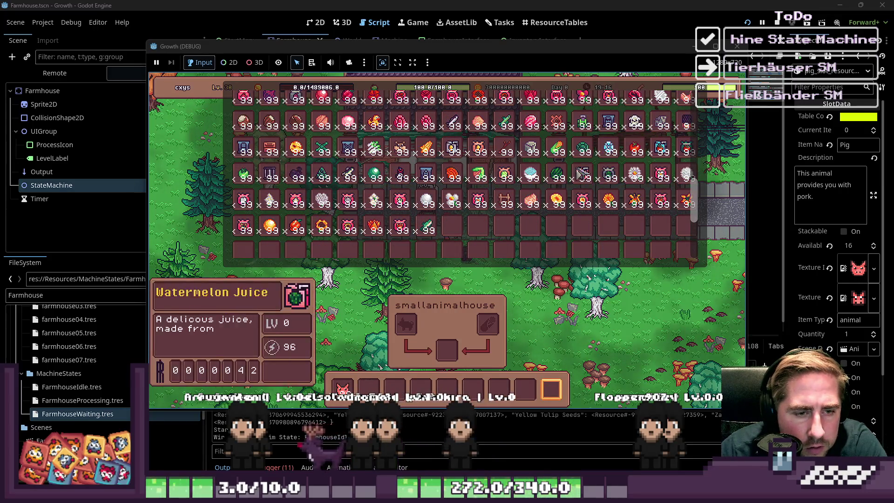
pyautogui.press('i')
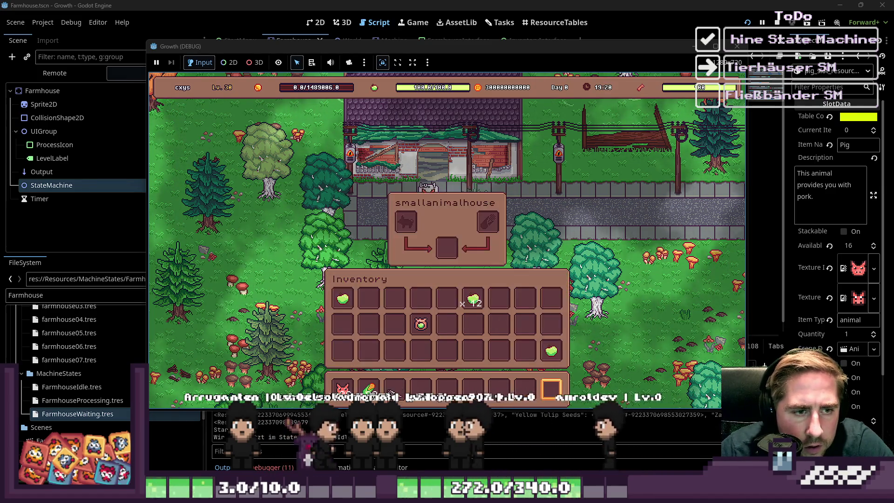
pyautogui.press('i')
pyautogui.click(342, 388)
pyautogui.click(405, 222)
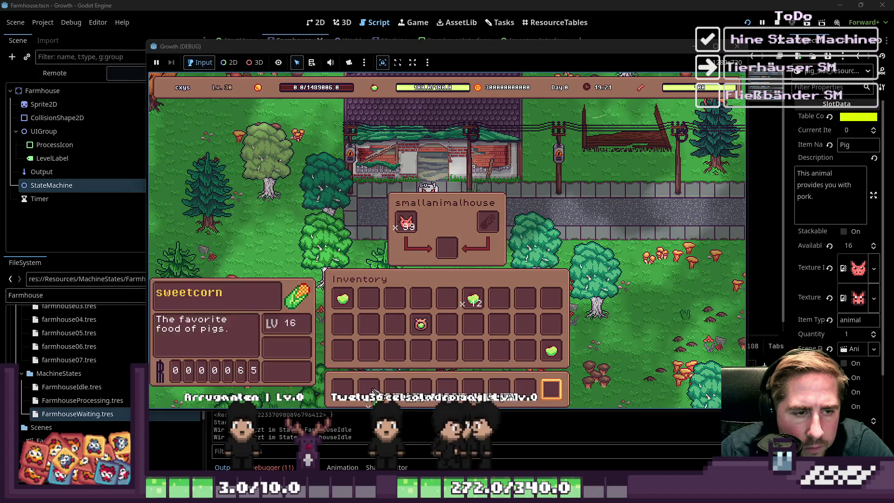
pyautogui.click(369, 388)
pyautogui.click(489, 224)
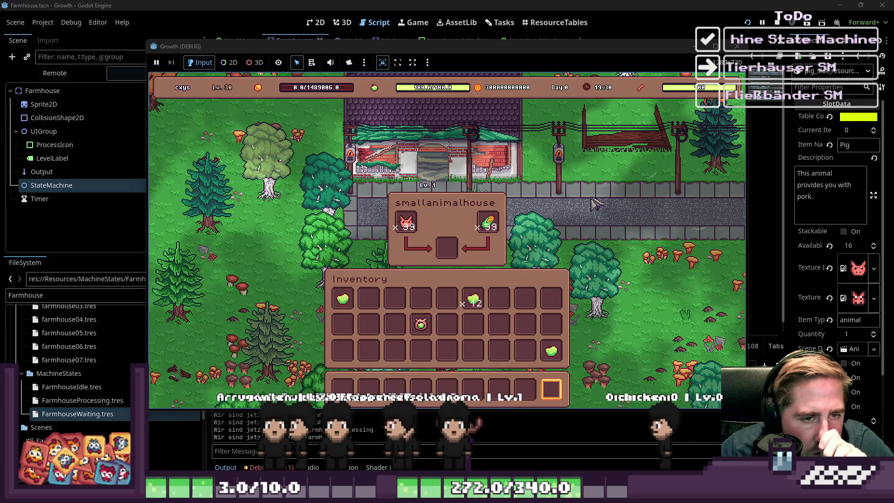
pyautogui.moveTo(491, 224)
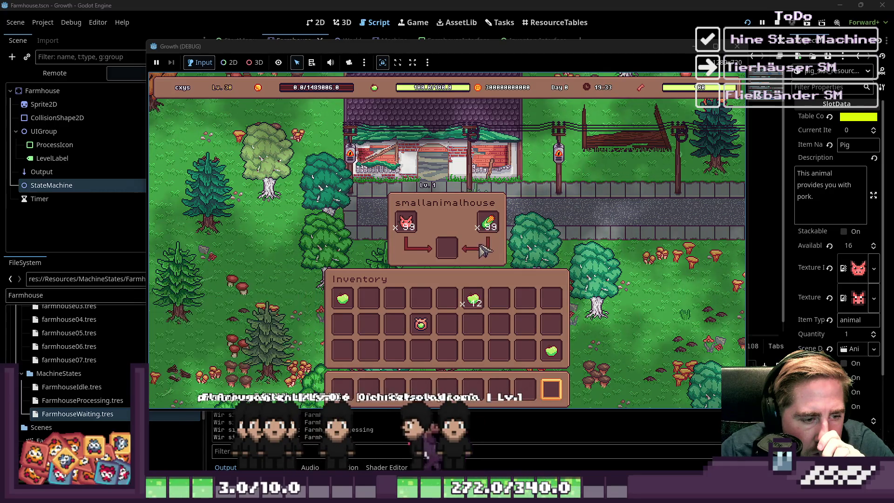
# Step: Jump from the runtime error to FarmhouseProcessing.gd and review its timer and animal-check code
pyautogui.hotkey('alt', 'Tab')
pyautogui.click(278, 350)
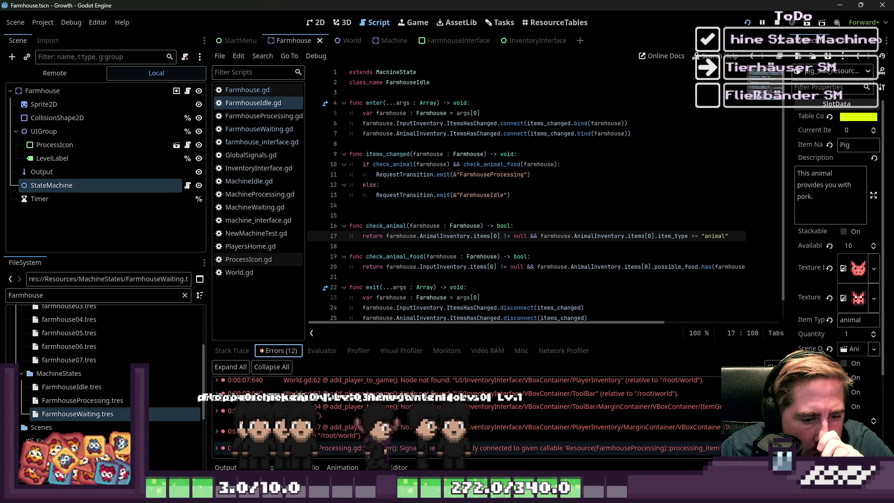
pyautogui.doubleClick(426, 446)
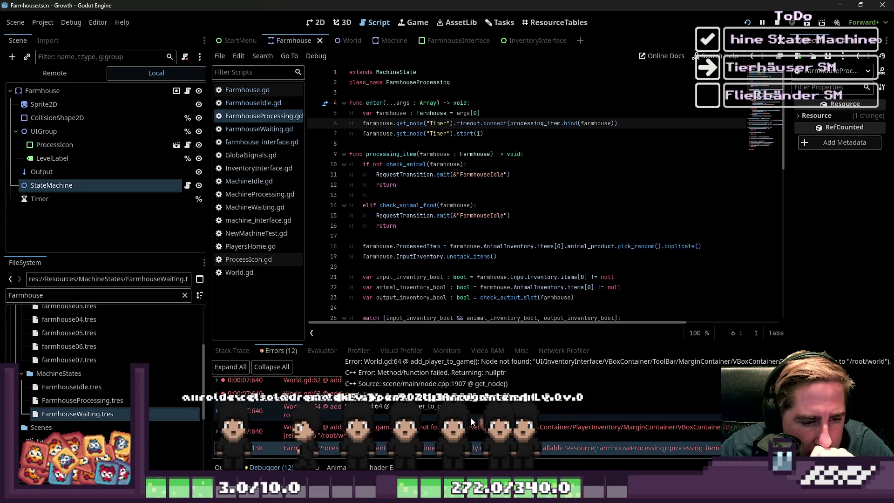
pyautogui.click(501, 238)
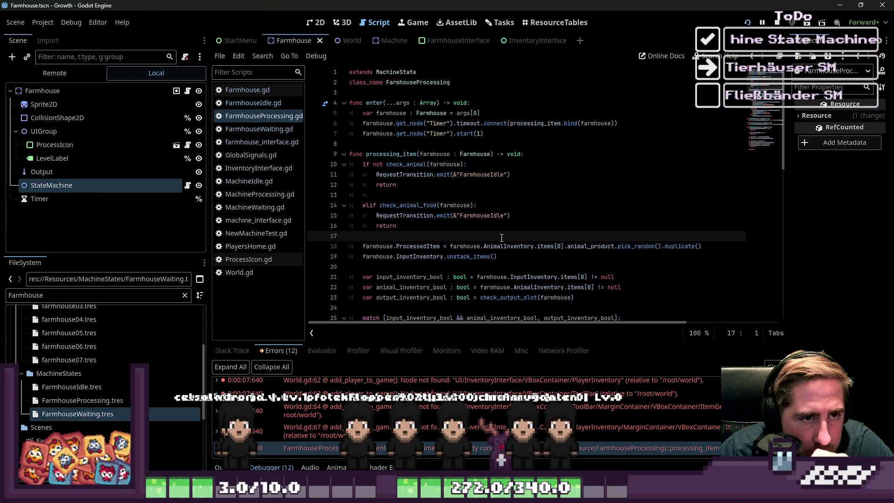
pyautogui.click(532, 124)
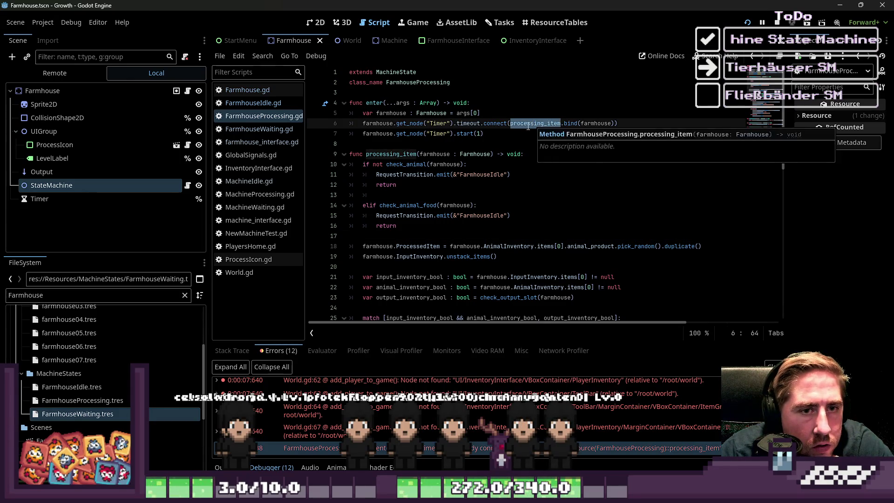
pyautogui.click(503, 132)
pyautogui.scroll(-10, 503, 132)
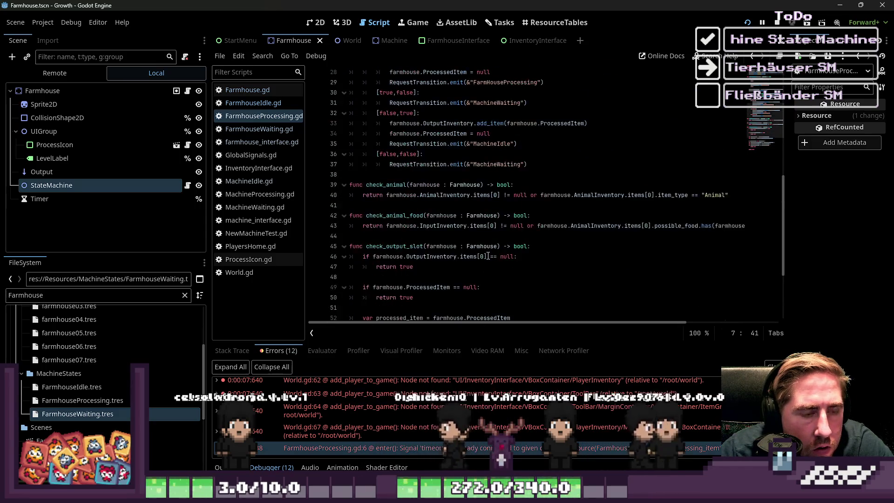
pyautogui.scroll(10, 488, 256)
pyautogui.scroll(1, 488, 256)
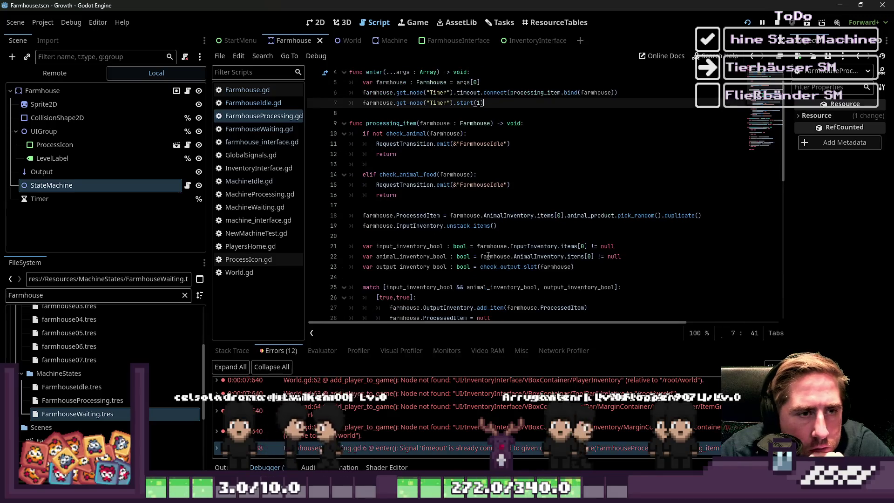
pyautogui.scroll(1, 488, 256)
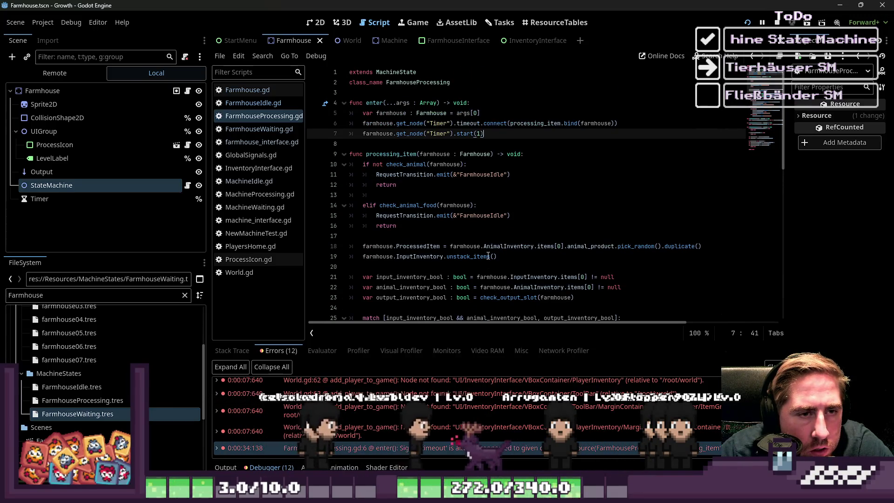
pyautogui.click(409, 173)
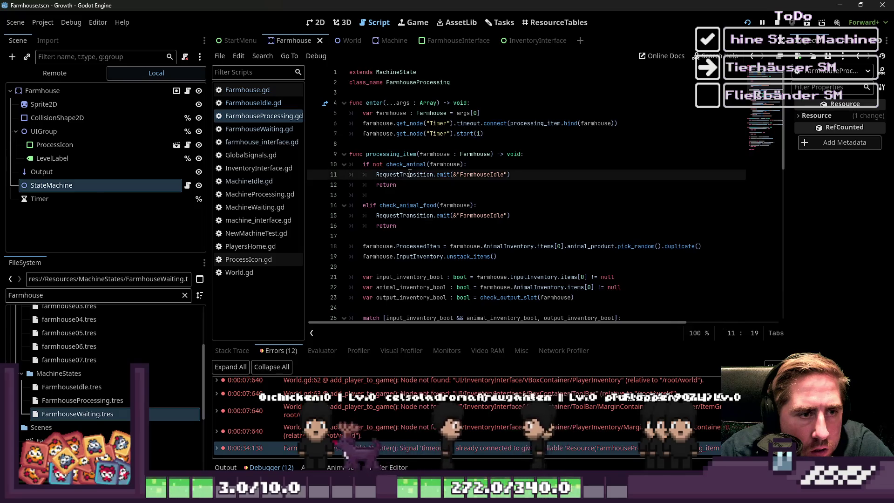
pyautogui.click(415, 164)
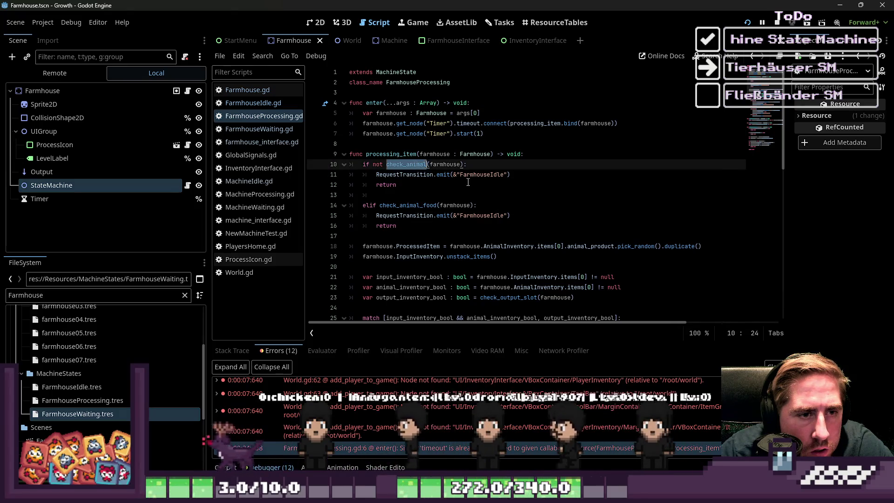
pyautogui.click(481, 175)
pyautogui.scroll(-10, 448, 184)
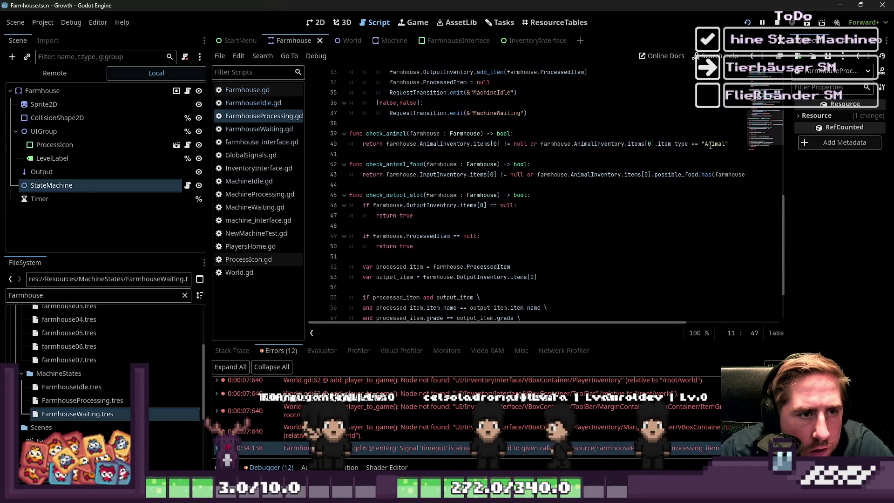
# Step: Lowercase 'Animal' on line 40, append .to_lower() to item_name on line 43, and restart the game
pyautogui.click(711, 145)
pyautogui.press('BackSpace')
pyautogui.write('a')
pyautogui.moveTo(652, 325); pyautogui.dragTo(766, 330)
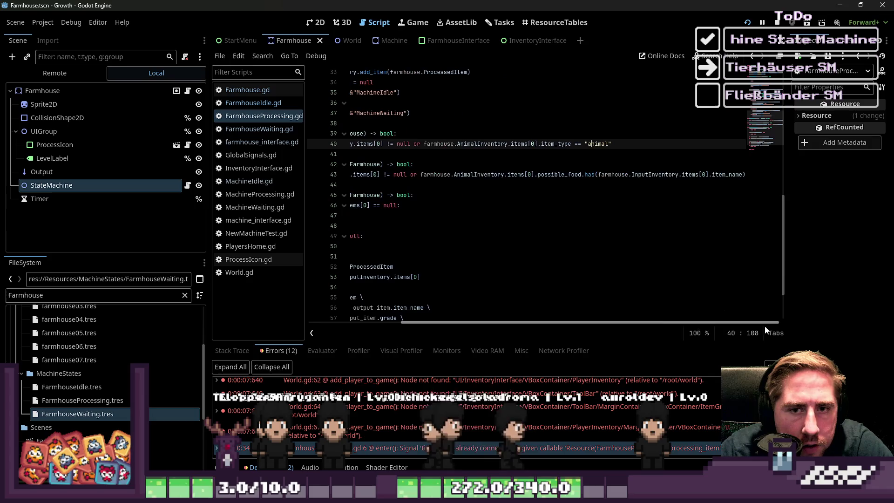
pyautogui.click(742, 175)
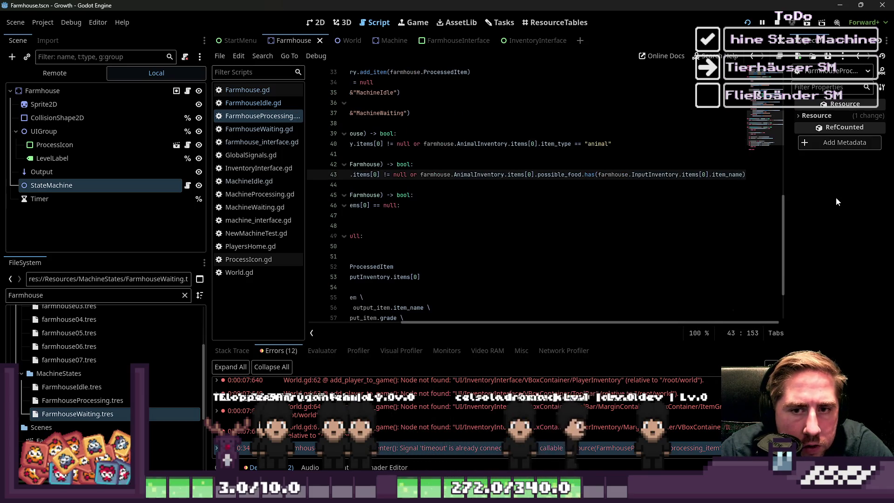
pyautogui.write('.to_lower(')
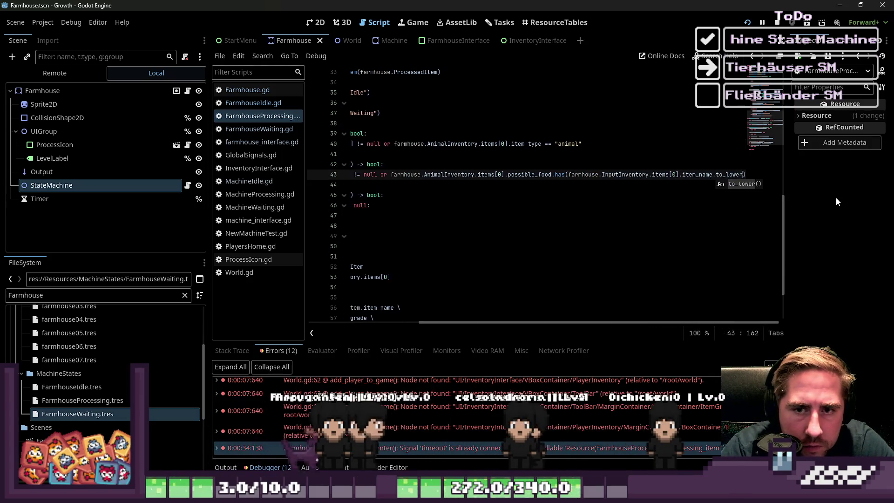
pyautogui.click(778, 23)
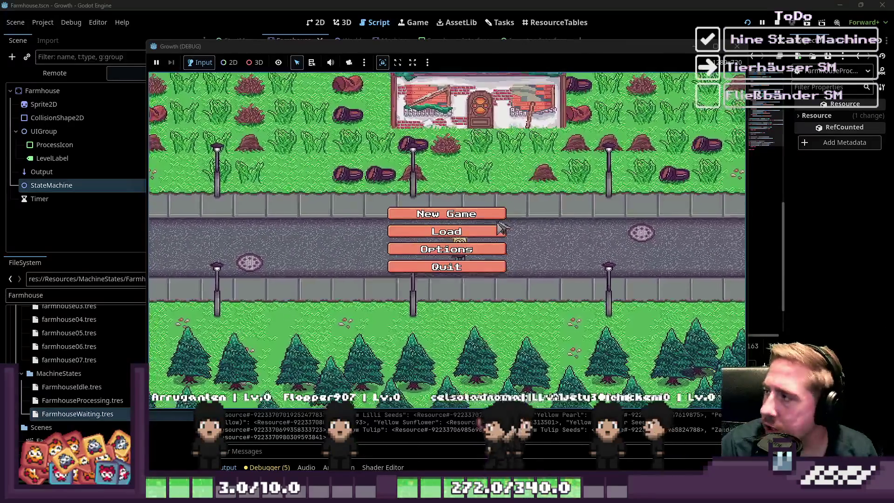
# Step: Go back to the main menu and start a new game with a new character
pyautogui.click(461, 231)
pyautogui.scroll(-3, 466, 209)
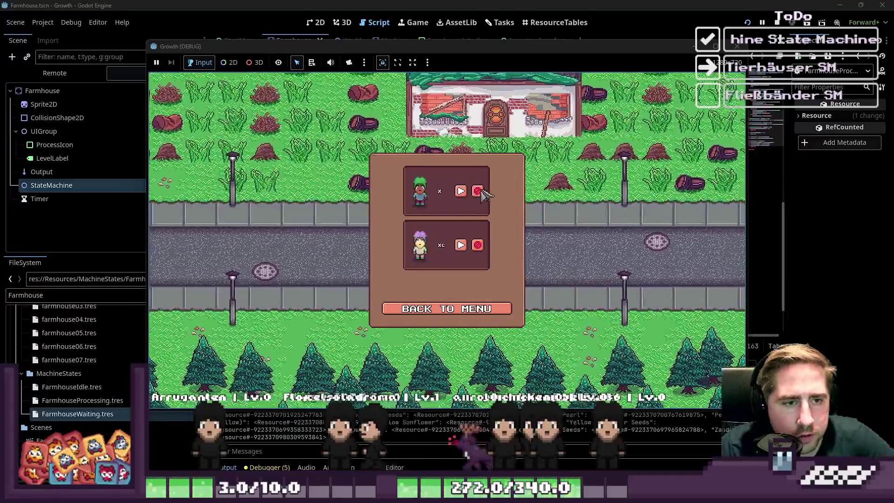
pyautogui.click(454, 308)
pyautogui.click(447, 214)
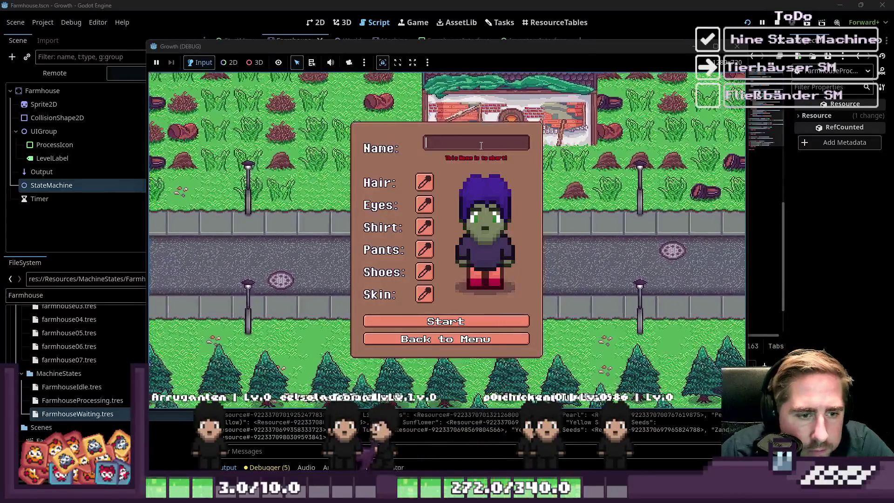
pyautogui.write('sda')
pyautogui.click(447, 316)
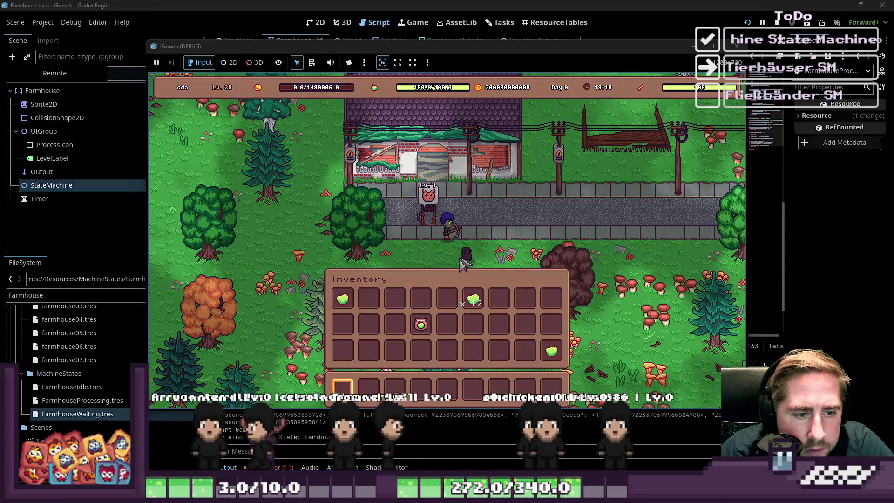
# Step: With the small animal house panel up, move the sweetcorn stack from the item grid into the hotbar
pyautogui.press('i')
pyautogui.click(456, 228)
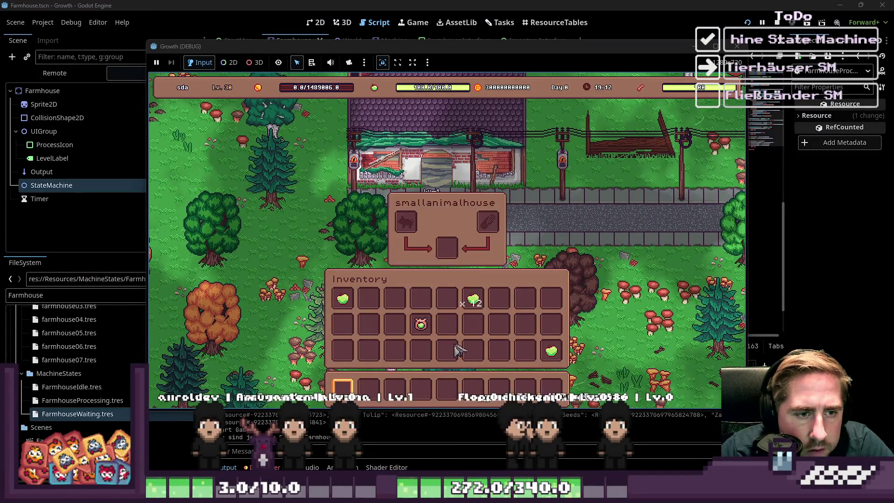
pyautogui.press('i')
pyautogui.press('i')
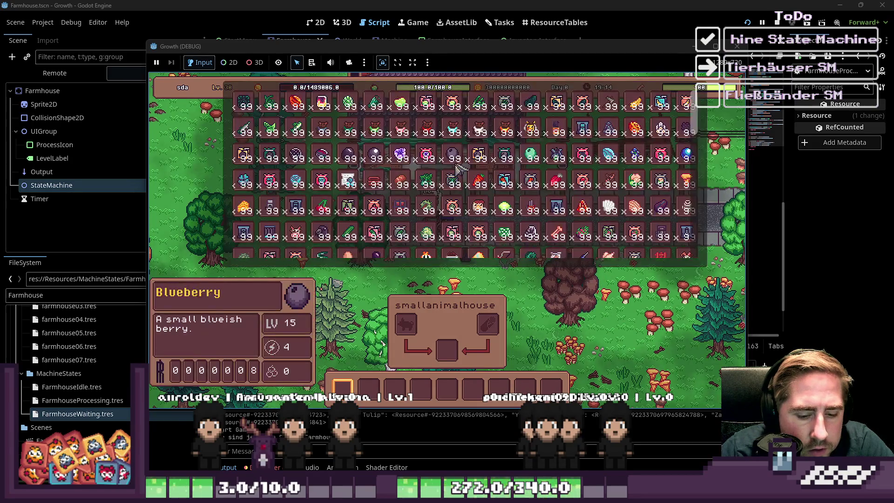
pyautogui.scroll(-5, 326, 254)
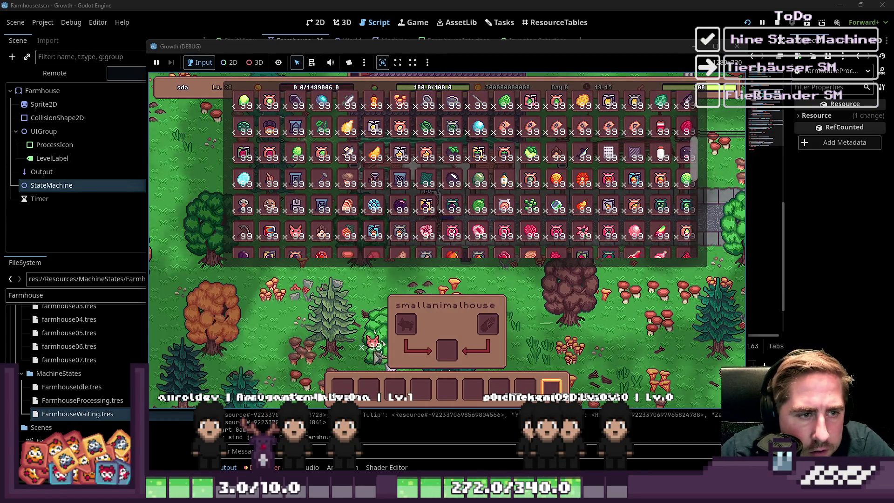
pyautogui.scroll(-4, 512, 203)
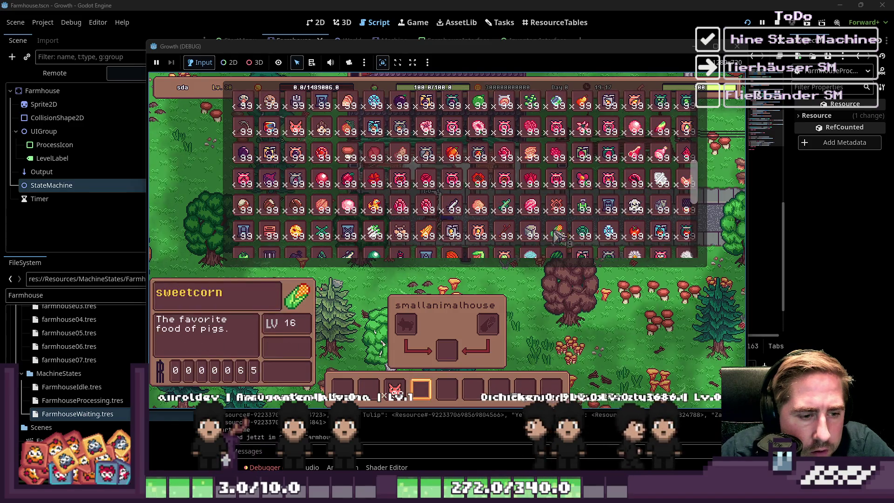
pyautogui.moveTo(557, 231); pyautogui.dragTo(435, 396)
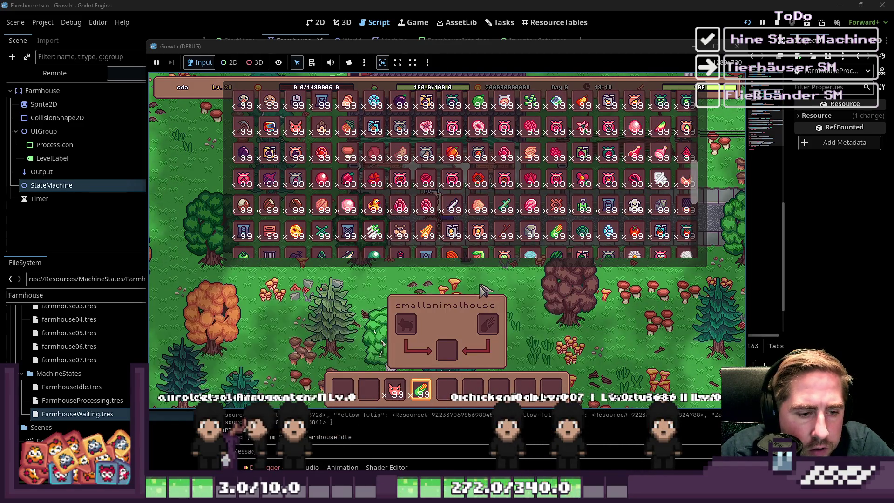
pyautogui.press('i')
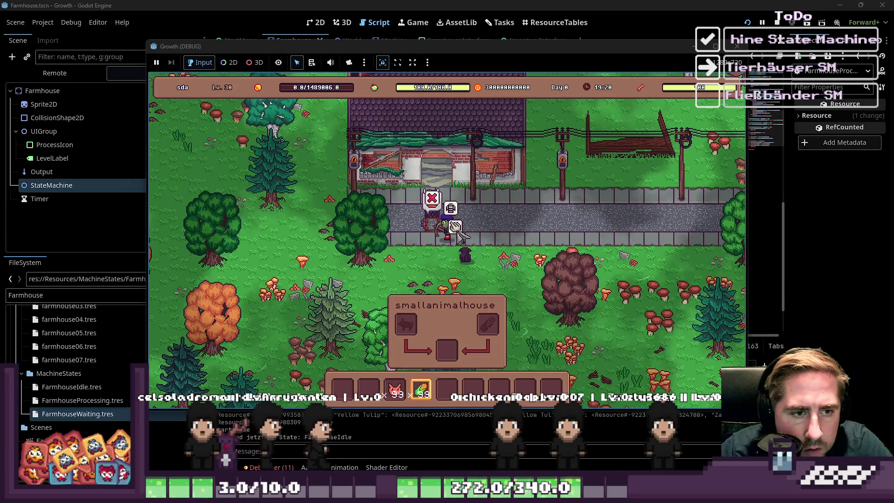
# Step: Drag the pig and sweetcorn into the animal house's animal and food slots, then lift the sweetcorn out
pyautogui.press('i')
pyautogui.moveTo(406, 400); pyautogui.dragTo(412, 236)
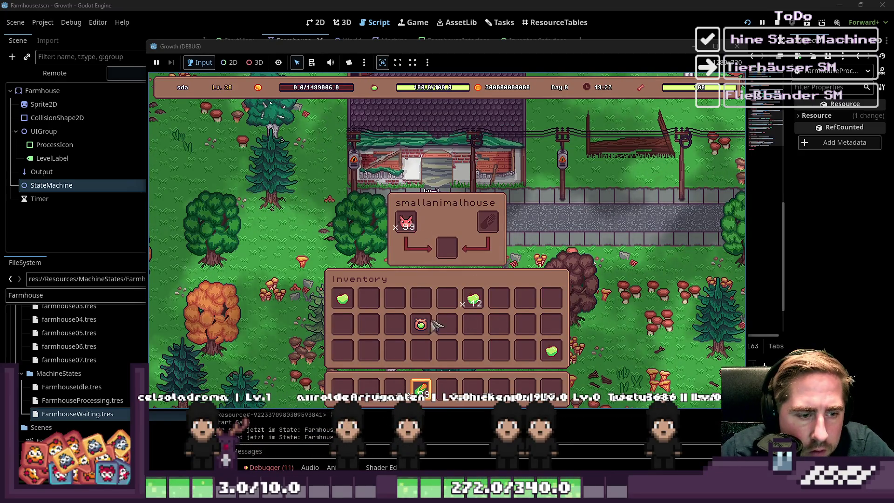
pyautogui.moveTo(418, 383); pyautogui.dragTo(484, 231)
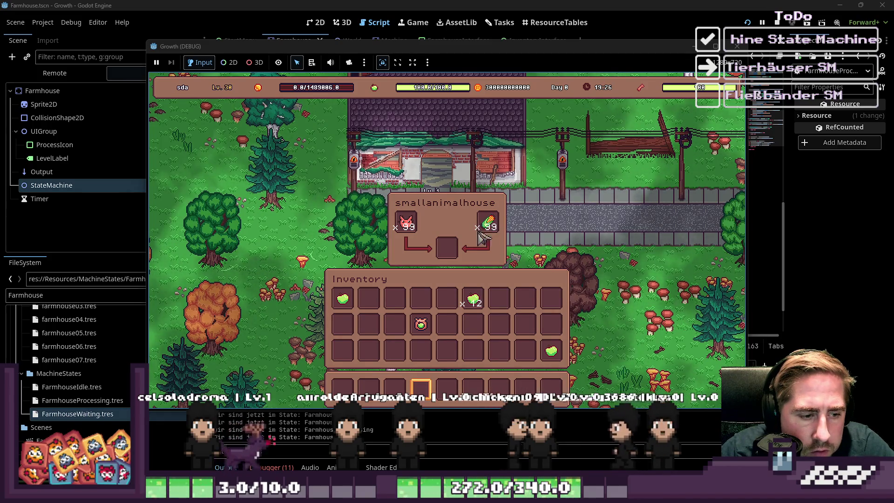
pyautogui.moveTo(489, 224)
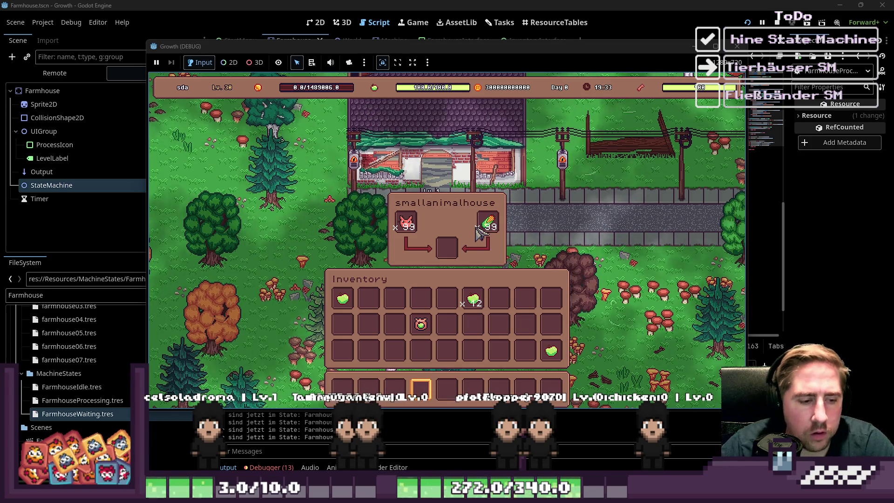
pyautogui.moveTo(479, 230); pyautogui.dragTo(481, 226)
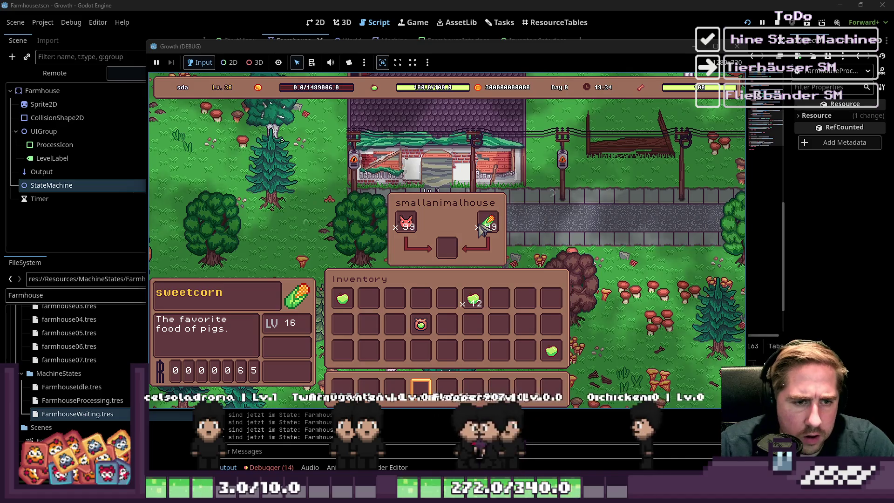
# Step: Stop the game, make line 14 read 'elif not check_animal_food(farmhouse)', and run the project
pyautogui.press('F8')
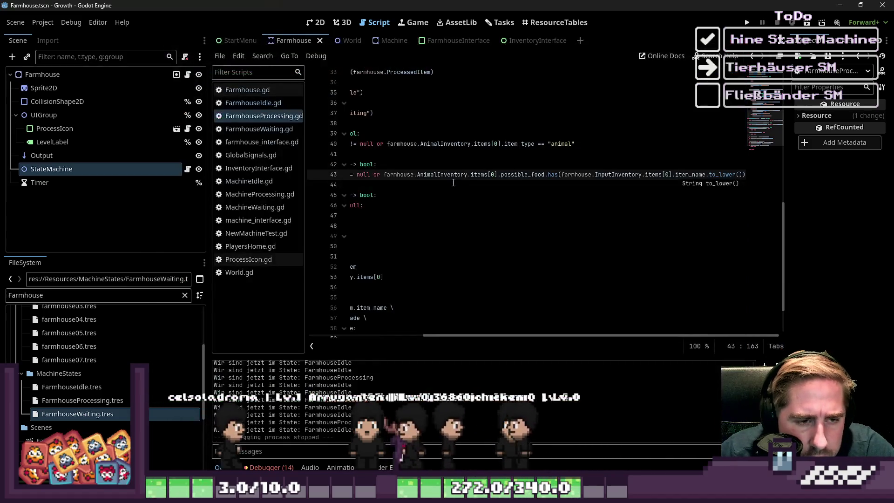
pyautogui.moveTo(497, 335); pyautogui.dragTo(303, 326)
pyautogui.scroll(3, 423, 242)
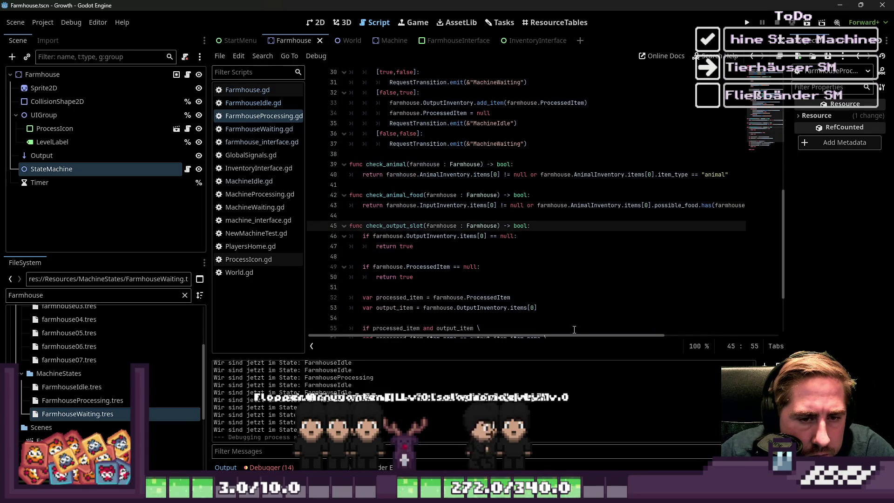
pyautogui.moveTo(579, 340)
pyautogui.mouseDown()
pyautogui.moveTo(705, 324)
pyautogui.moveTo(496, 312)
pyautogui.mouseUp()
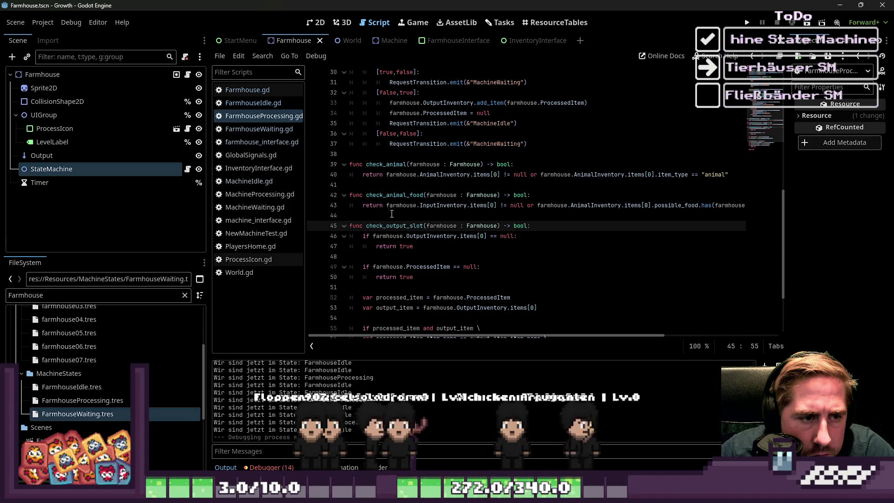
pyautogui.doubleClick(396, 196)
pyautogui.scroll(6, 485, 261)
pyautogui.scroll(2, 486, 261)
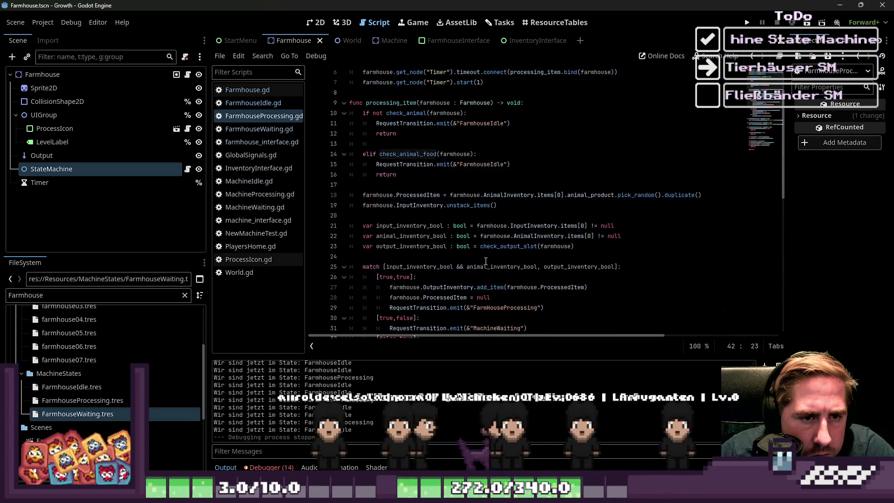
pyautogui.scroll(-6, 478, 256)
pyautogui.scroll(5, 469, 249)
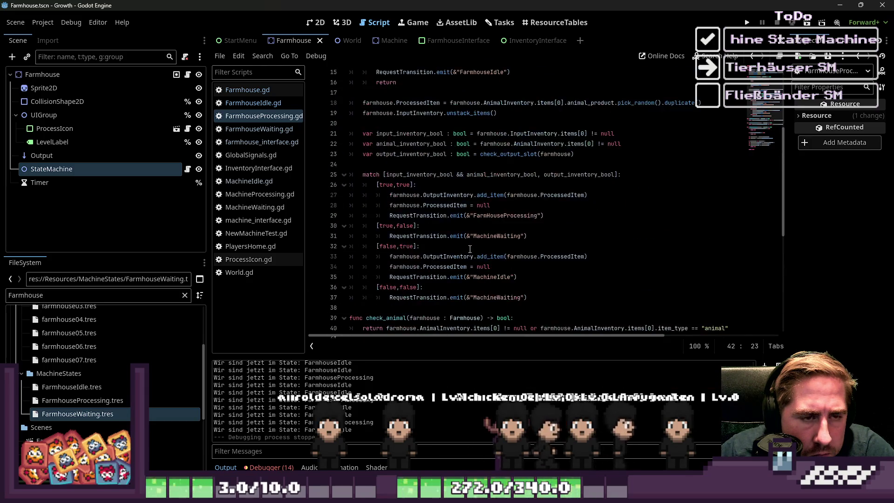
pyautogui.scroll(1, 470, 249)
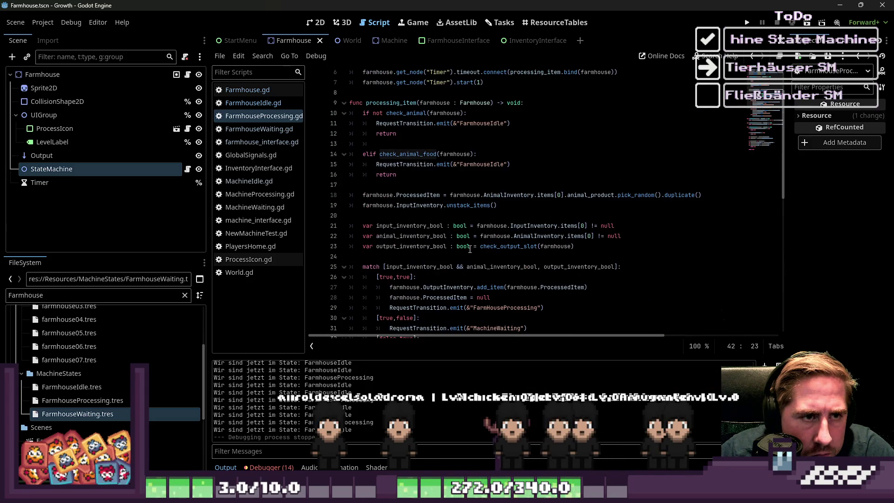
pyautogui.click(381, 154)
pyautogui.write('not')
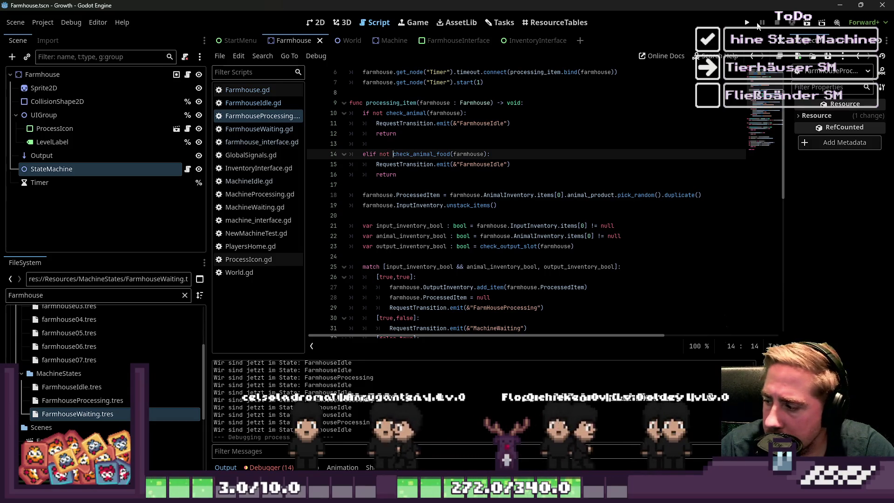
pyautogui.press('F5')
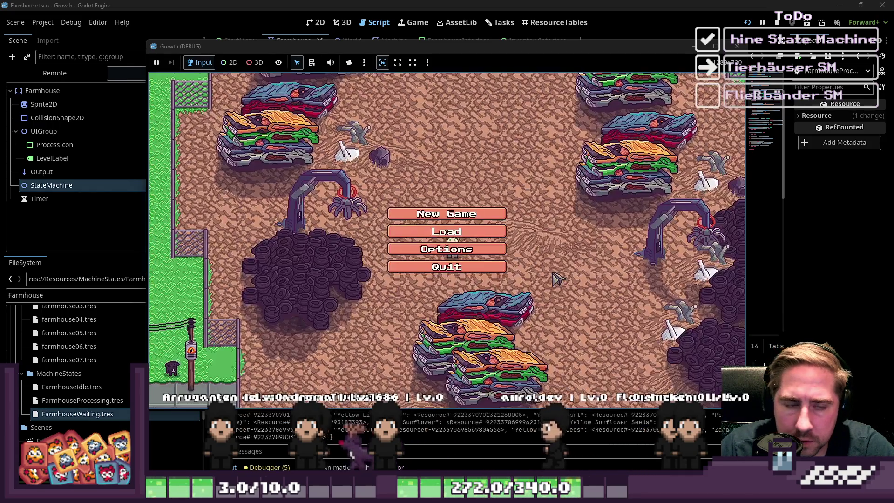
# Step: Start a new game from the main menu with a freshly named character
pyautogui.click(447, 216)
pyautogui.write('sdac')
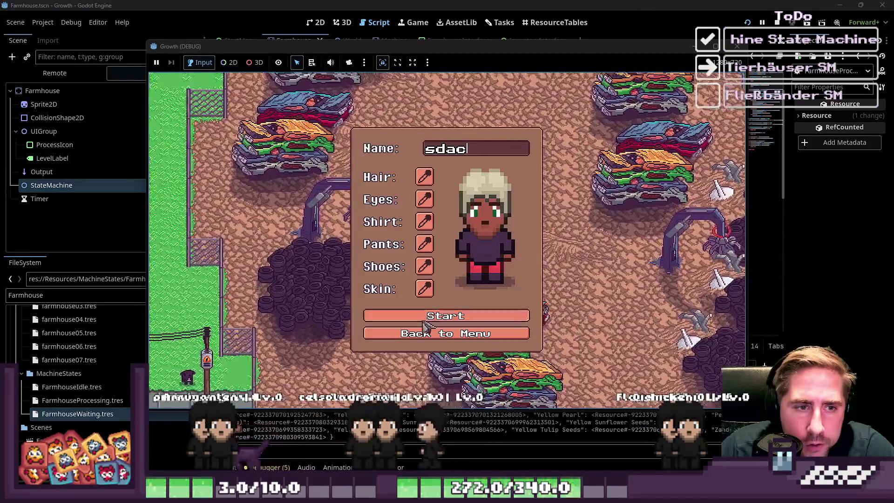
pyautogui.click(447, 315)
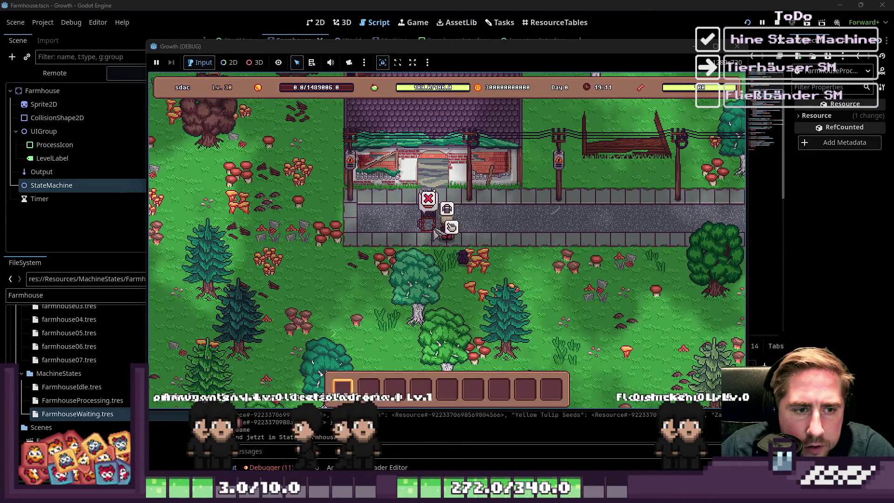
# Step: Load the pig and sweetcorn stack into the small animal house's animal and food slots
pyautogui.click(426, 225)
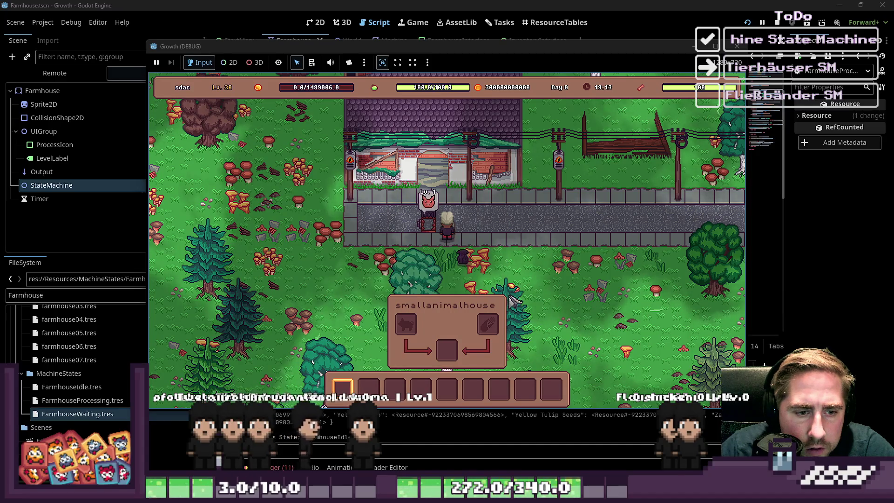
pyautogui.press('i')
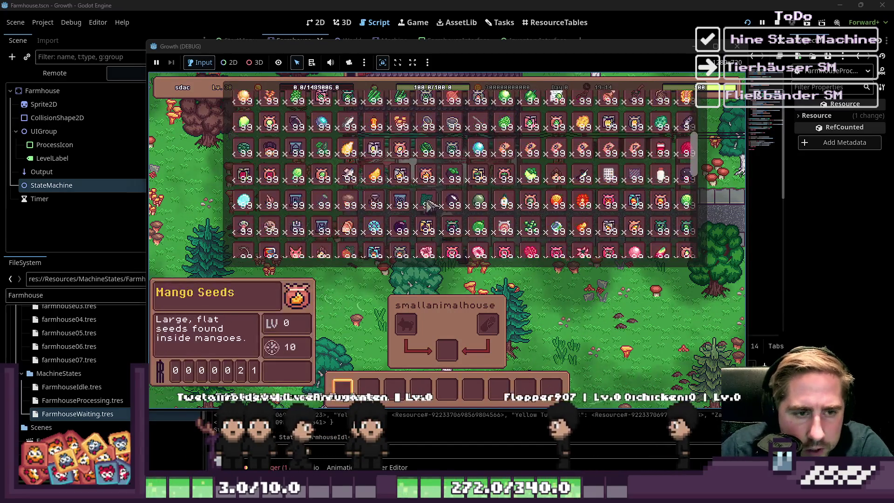
pyautogui.scroll(-3, 428, 205)
pyautogui.moveTo(296, 188); pyautogui.dragTo(395, 386)
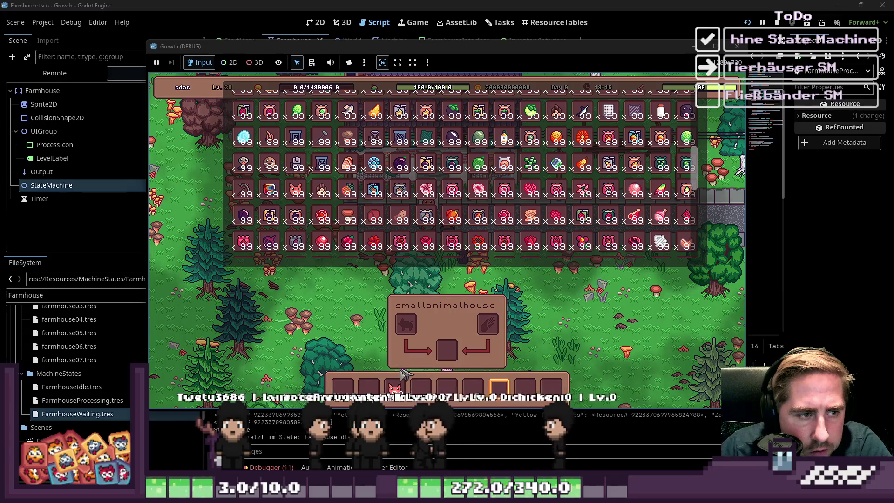
pyautogui.scroll(-5, 461, 172)
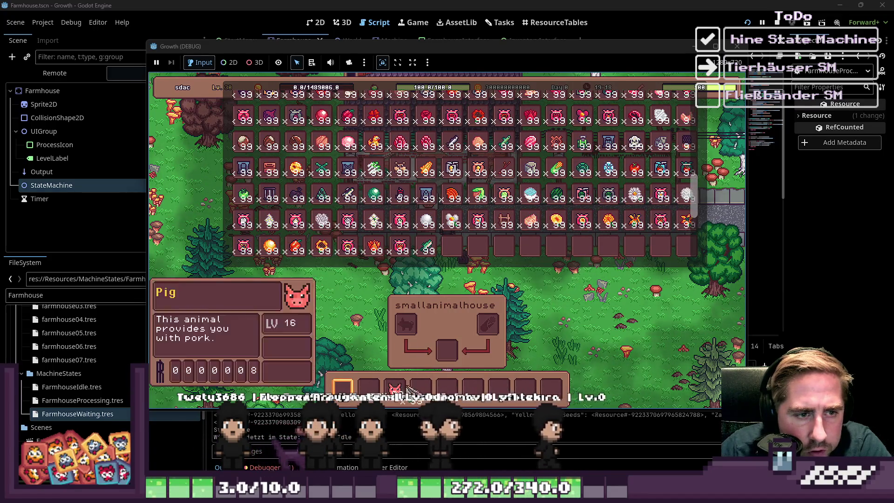
pyautogui.press('i')
pyautogui.press('i')
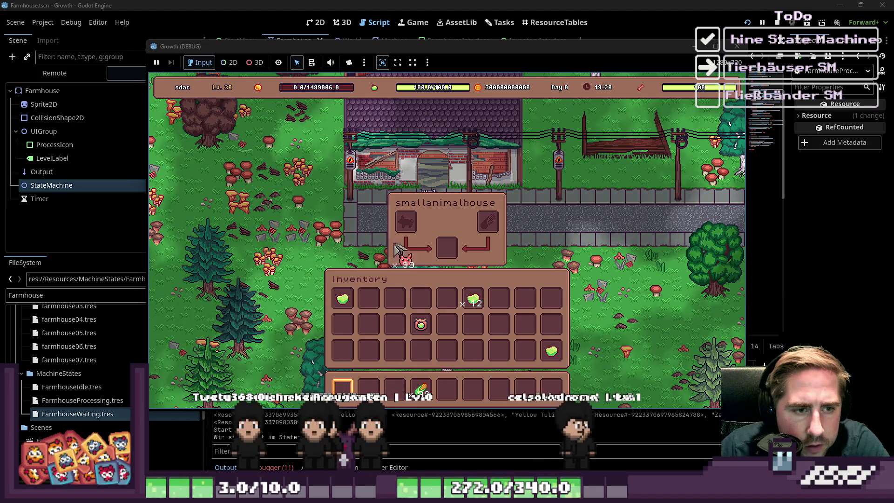
pyautogui.moveTo(395, 387); pyautogui.dragTo(414, 305)
pyautogui.moveTo(421, 389); pyautogui.dragTo(488, 222)
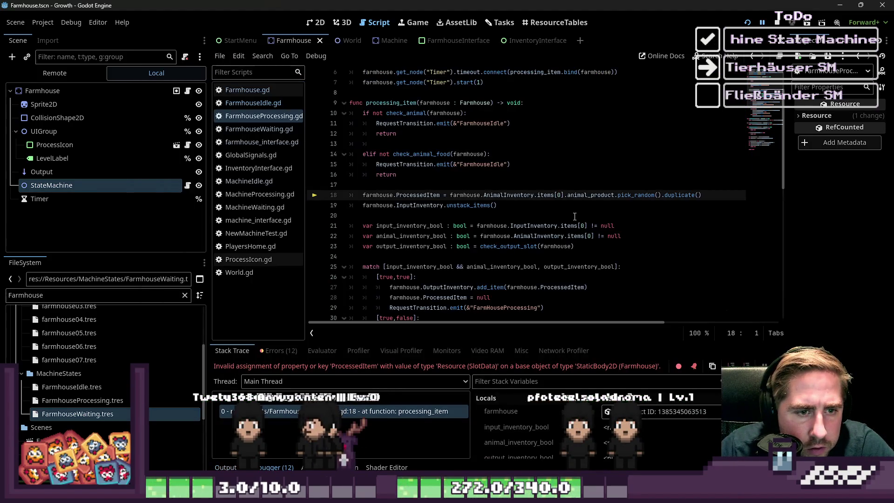
# Step: Inspect the ProcessedItem assignment on line 18 and copy the ProcessedItem declaration from NewMachineTest.gd
pyautogui.click(464, 216)
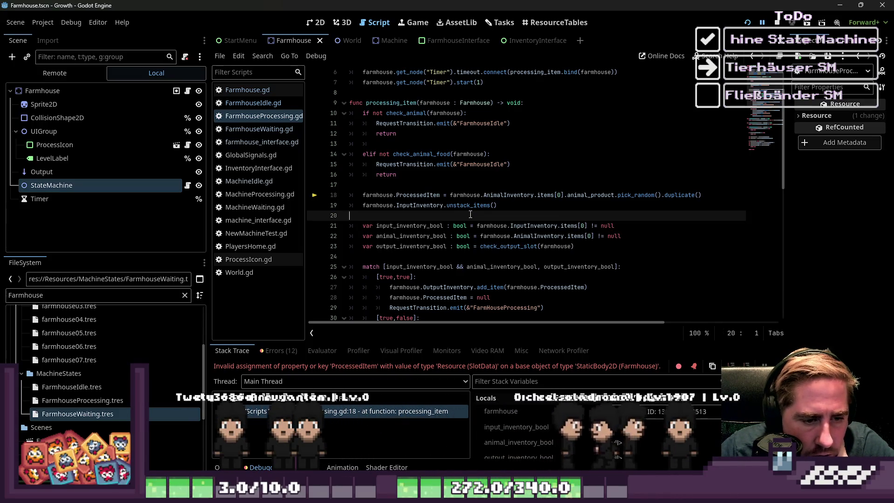
pyautogui.click(417, 195)
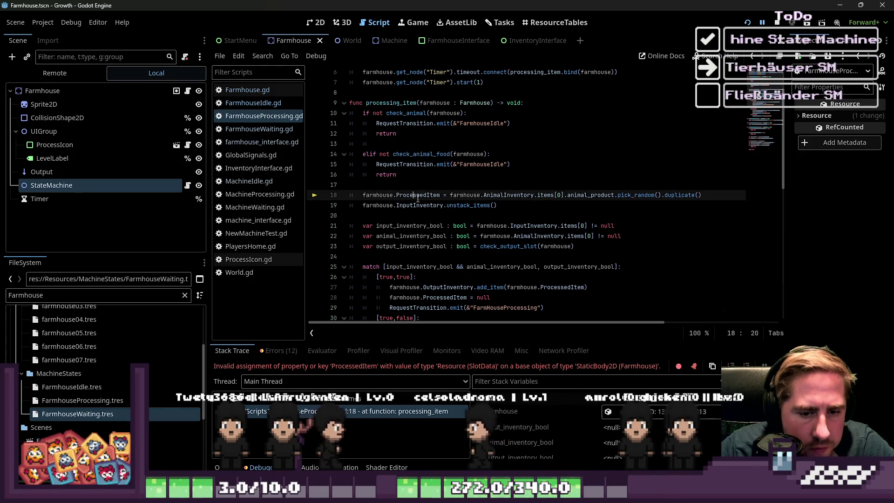
pyautogui.click(252, 90)
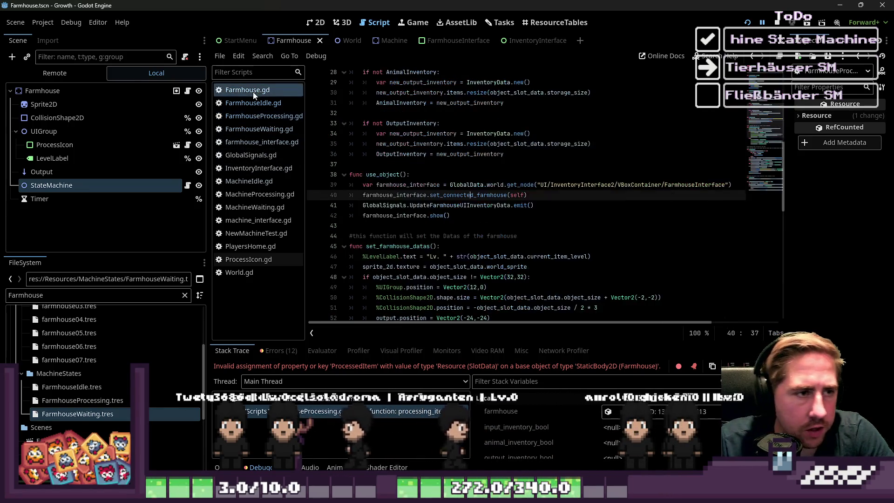
pyautogui.scroll(5, 462, 147)
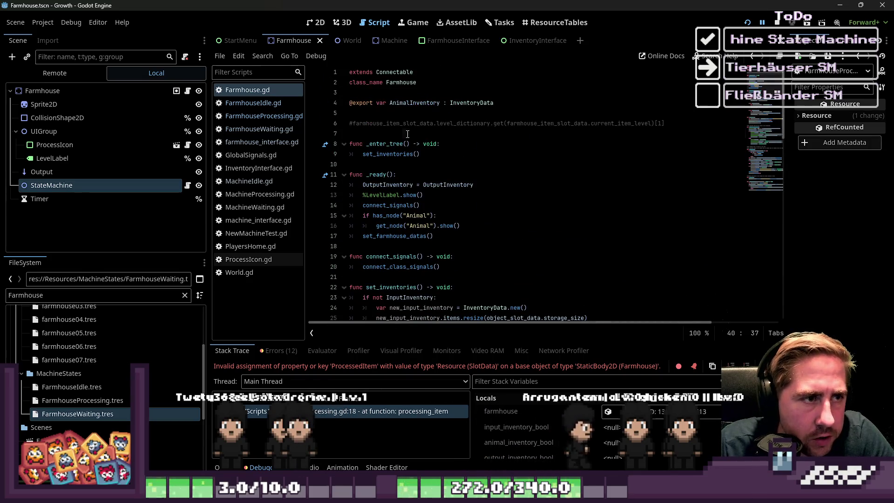
pyautogui.click(254, 182)
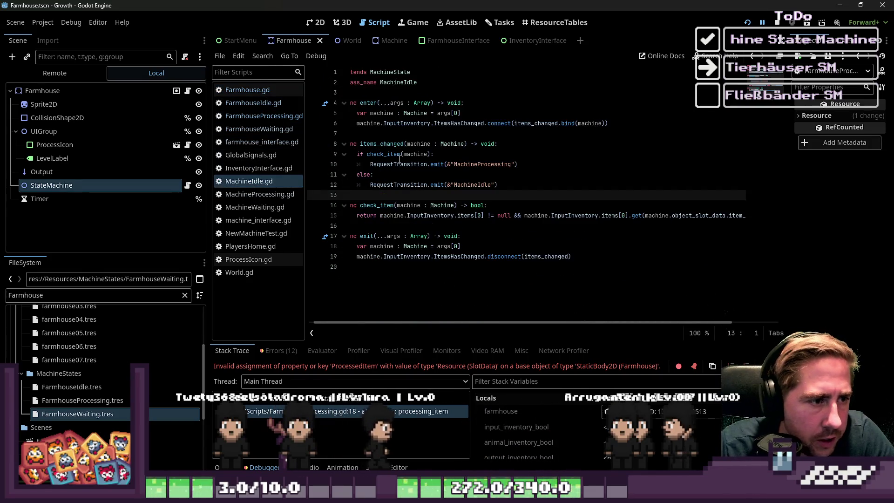
pyautogui.click(256, 232)
pyautogui.scroll(10, 422, 168)
pyautogui.click(422, 166)
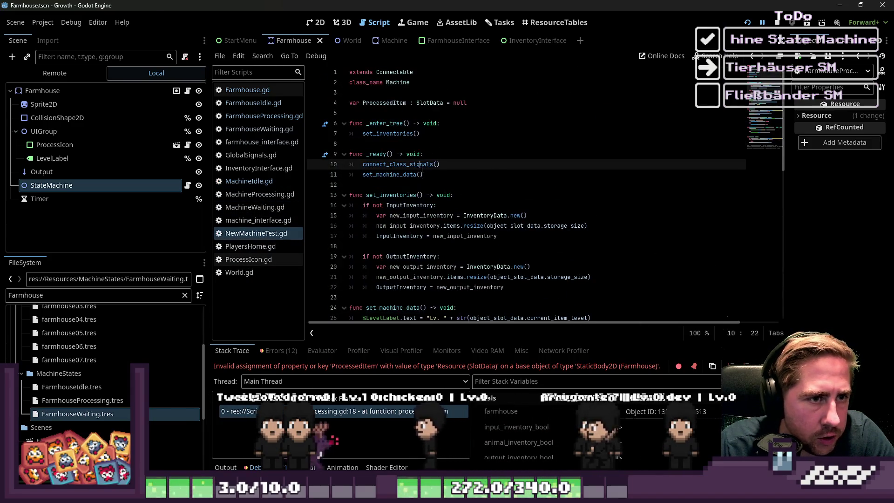
pyautogui.moveTo(467, 102); pyautogui.dragTo(346, 103)
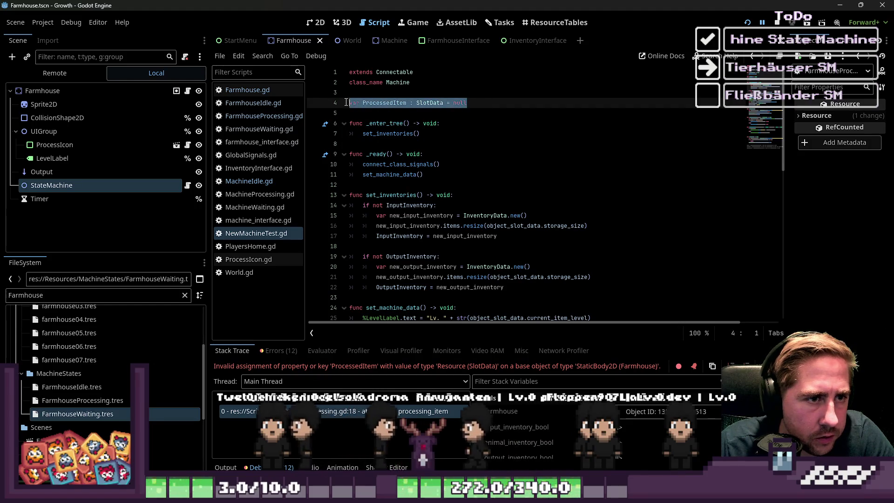
# Step: Add 'var ProcessedItem : SlotData = null' below AnimalInventory in Farmhouse.gd and save
pyautogui.click(253, 102)
pyautogui.click(380, 93)
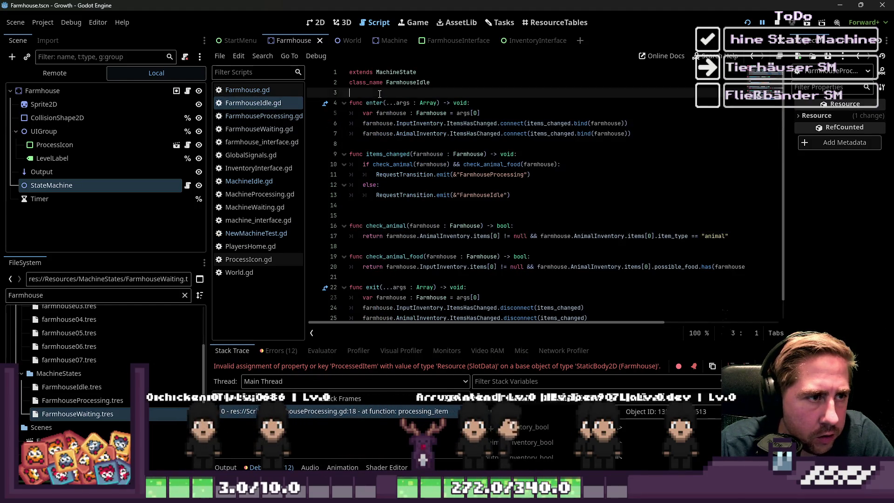
pyautogui.press('Return')
pyautogui.press('Return')
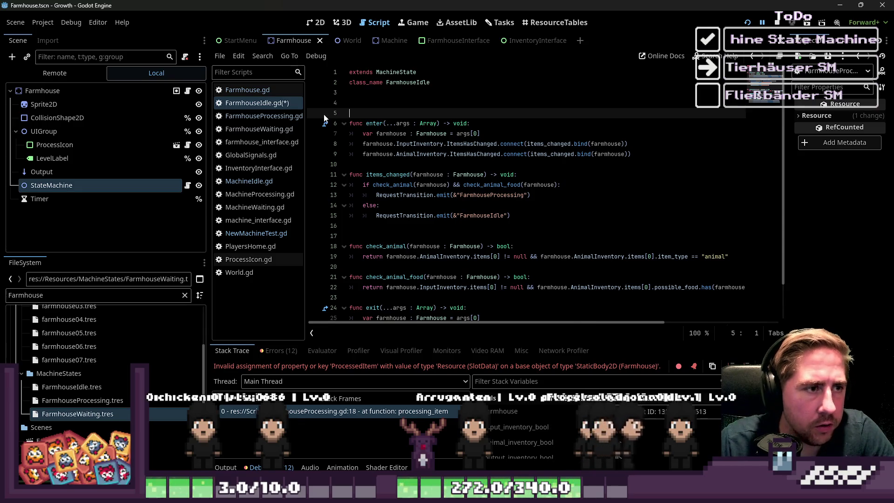
pyautogui.press('BackSpace')
pyautogui.press('BackSpace')
pyautogui.click(239, 90)
pyautogui.click(371, 91)
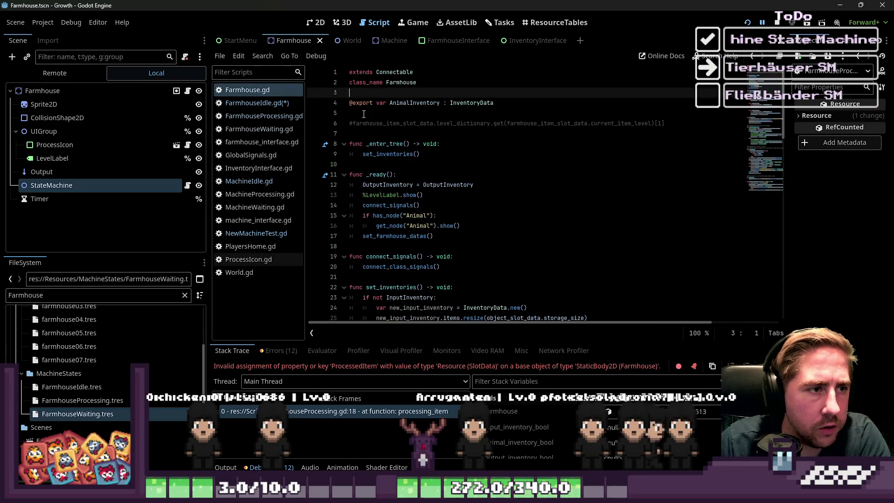
pyautogui.click(369, 113)
pyautogui.press('Return')
pyautogui.press('Return')
pyautogui.press('Up')
pyautogui.write('var ProcessedItem : SlotData = null')
pyautogui.hotkey('ctrl', 's')
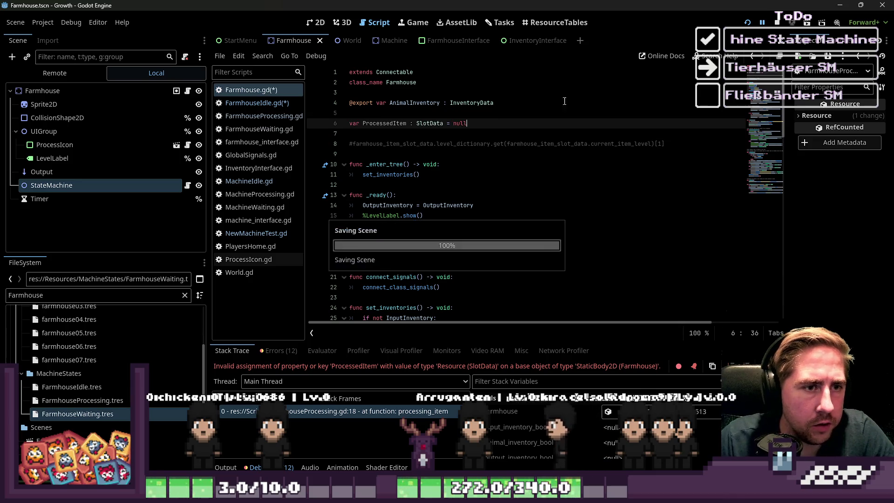
# Step: Relaunch the game and start playing with a newly named character
pyautogui.click(762, 22)
pyautogui.click(778, 23)
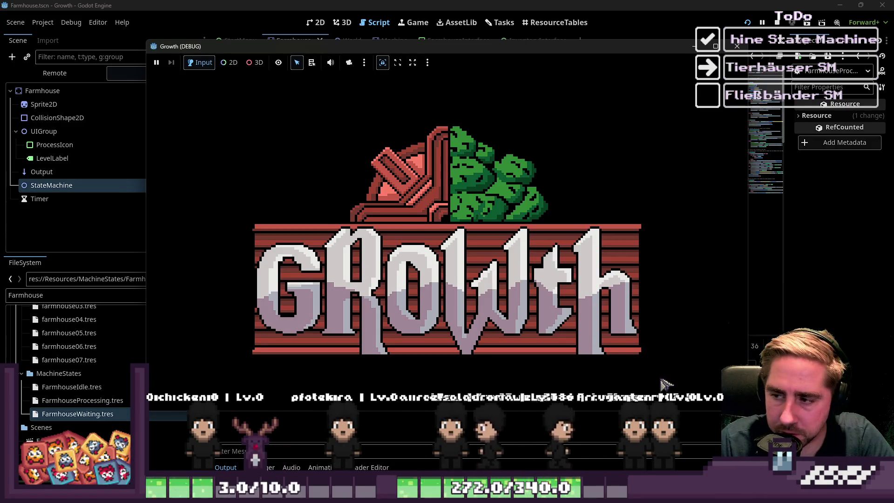
pyautogui.click(445, 214)
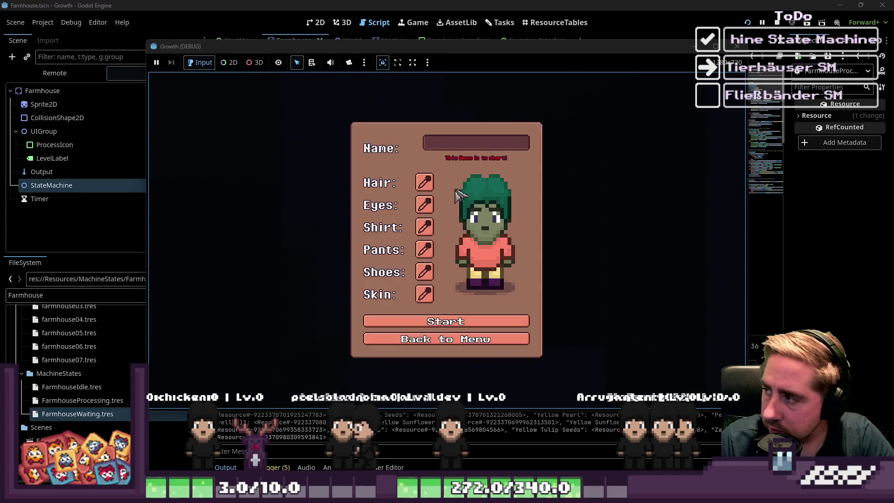
pyautogui.click(474, 143)
pyautogui.write('ds')
pyautogui.click(421, 317)
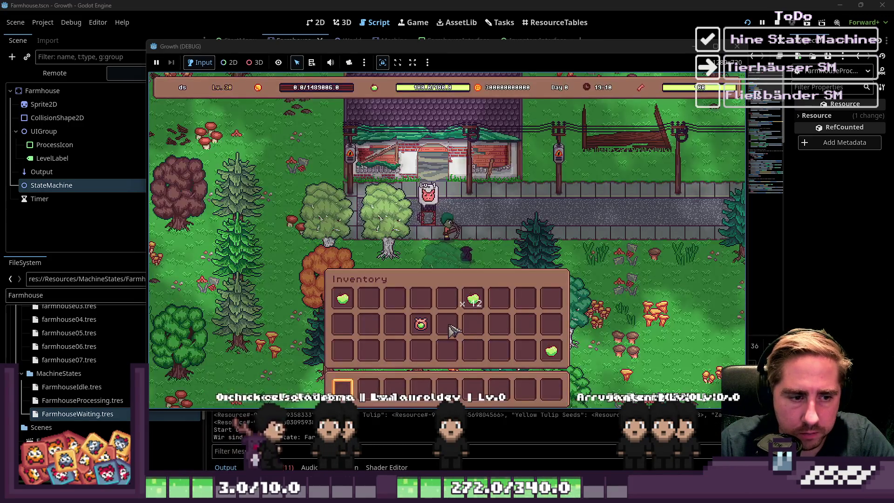
# Step: Walk to the small animal house and put the pig and seeds into its inputs
pyautogui.press('i')
pyautogui.scroll(-5, 298, 135)
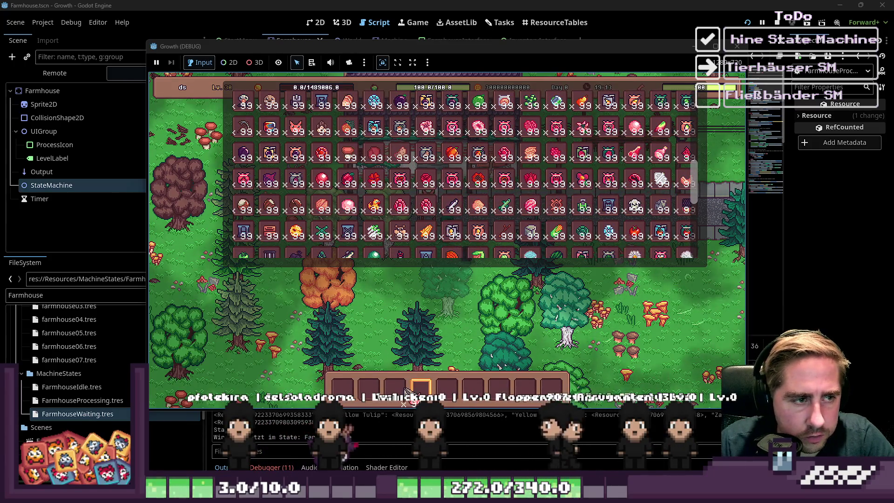
pyautogui.scroll(-1, 513, 226)
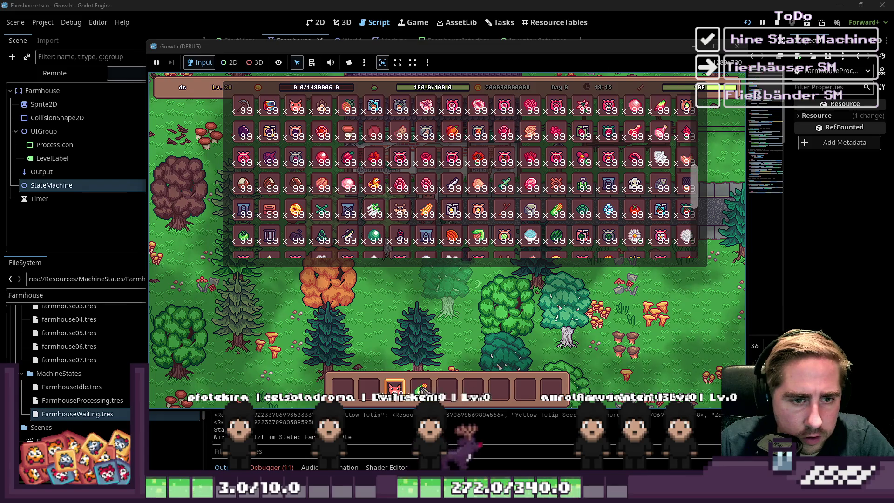
pyautogui.press('i')
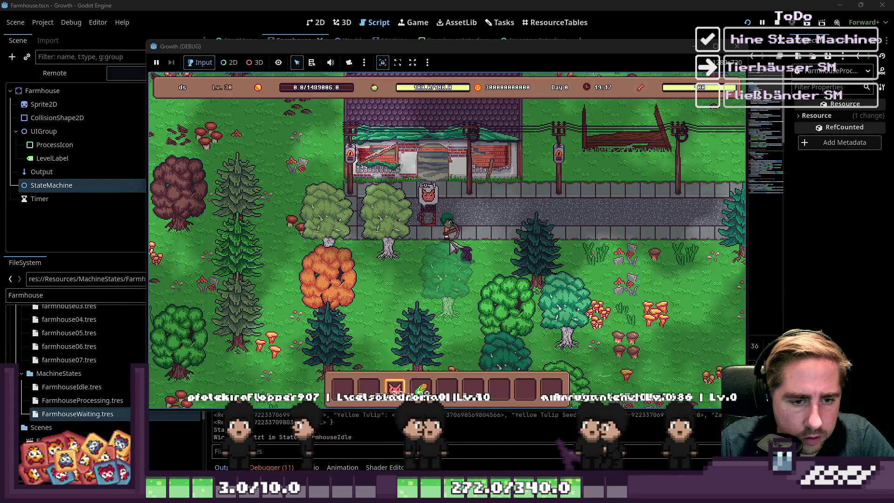
pyautogui.press('w')
pyautogui.press('e')
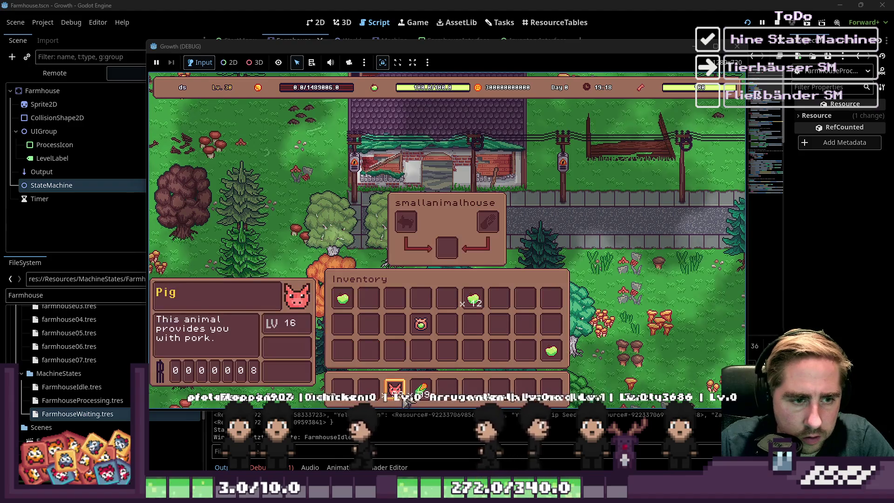
pyautogui.moveTo(403, 399); pyautogui.dragTo(406, 222)
pyautogui.moveTo(422, 389)
pyautogui.mouseDown()
pyautogui.moveTo(442, 379)
pyautogui.moveTo(489, 223)
pyautogui.mouseUp()
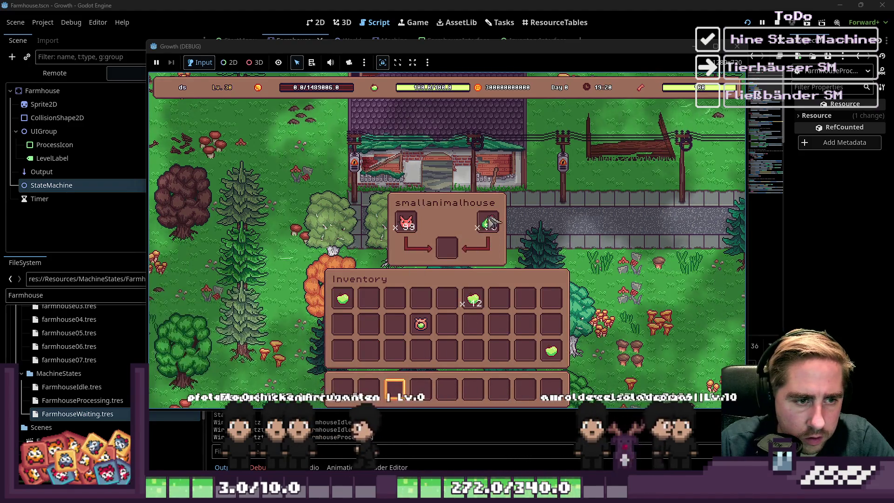
# Step: Reload the pig and seeds into the animal house and move the produced pork into the inventory
pyautogui.press('i')
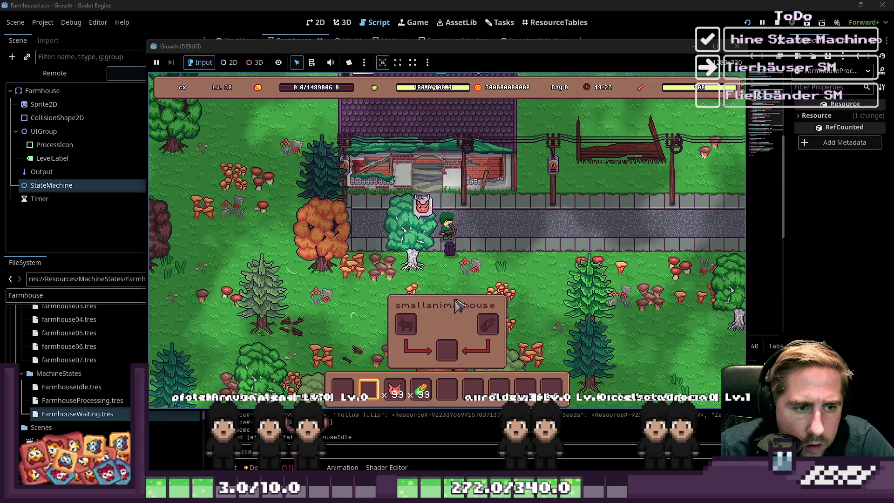
pyautogui.press('i')
pyautogui.moveTo(409, 391); pyautogui.dragTo(405, 232)
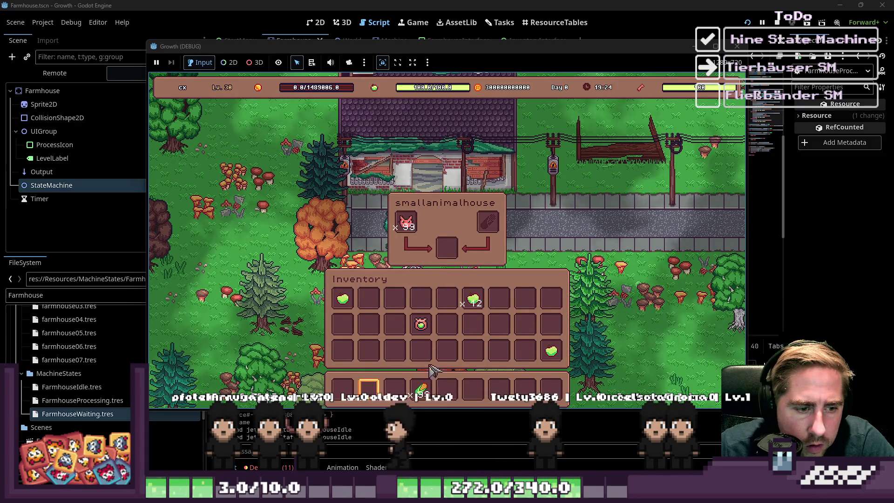
pyautogui.moveTo(421, 389); pyautogui.dragTo(487, 222)
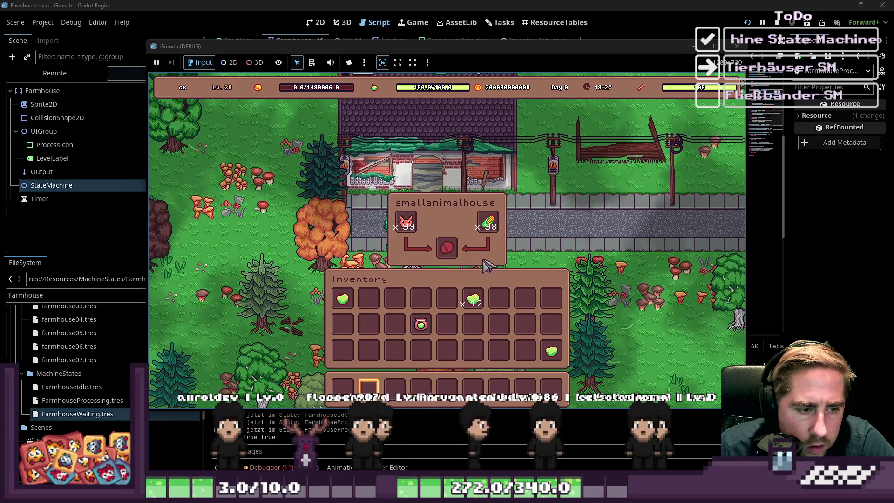
pyautogui.moveTo(447, 247); pyautogui.dragTo(447, 298)
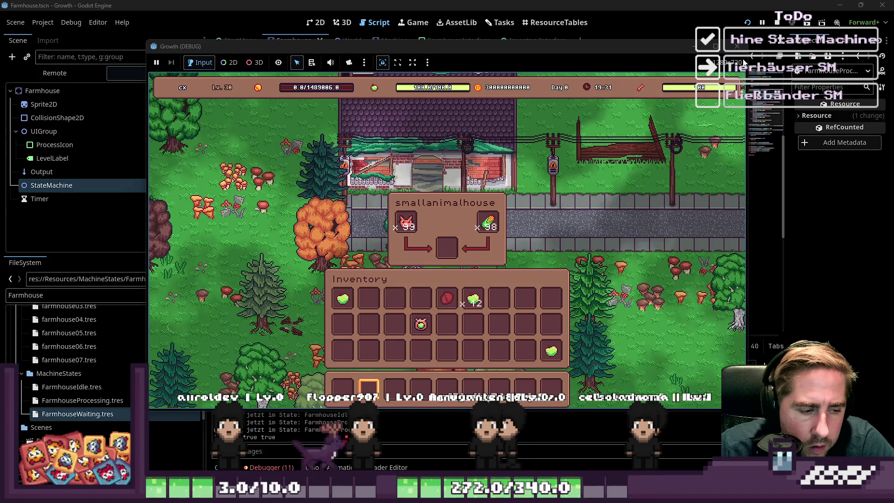
# Step: Stop the game and fix the casing of FarmHouseProcessing to FarmhouseProcessing on line 29
pyautogui.click(737, 46)
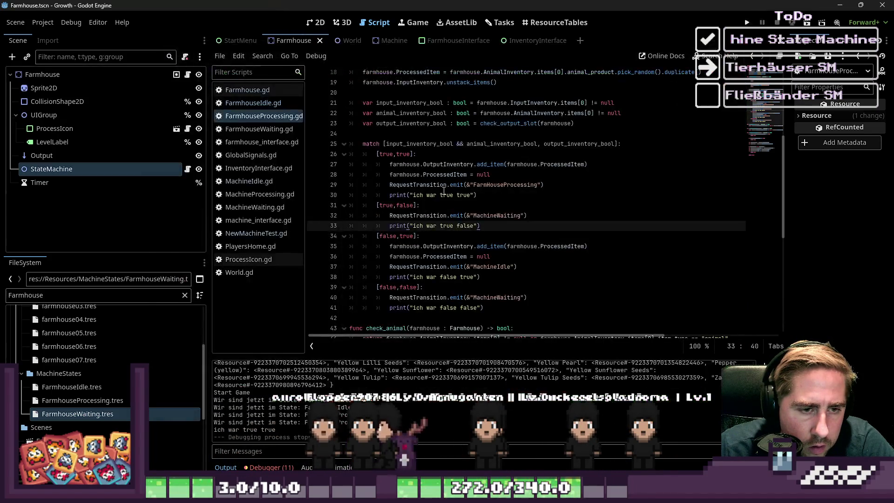
pyautogui.click(477, 194)
pyautogui.click(477, 225)
pyautogui.click(483, 195)
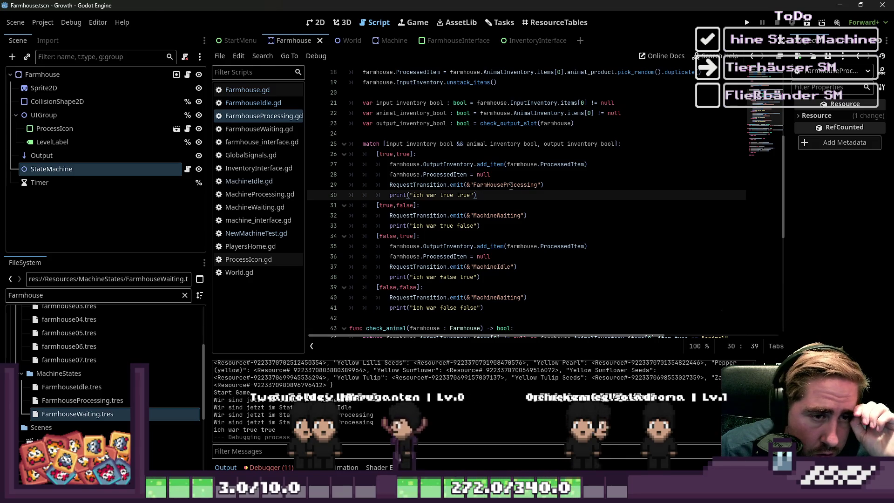
pyautogui.scroll(-2, 510, 186)
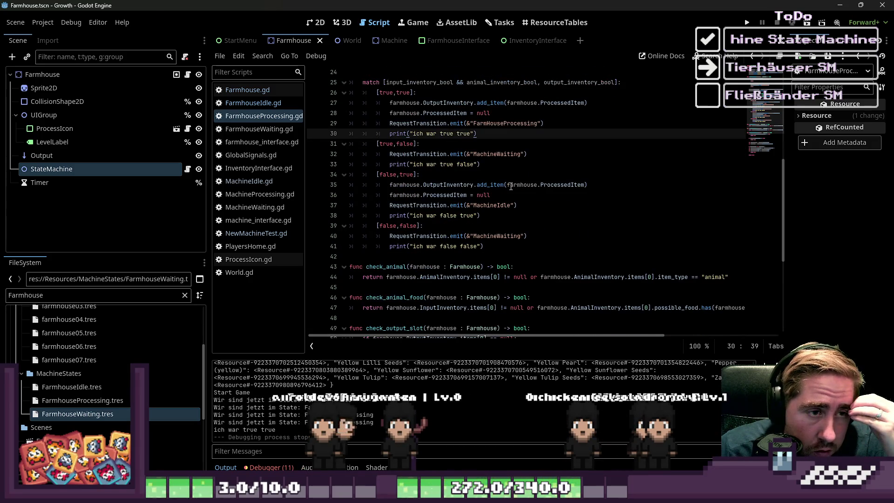
pyautogui.scroll(1, 511, 186)
pyautogui.doubleClick(513, 157)
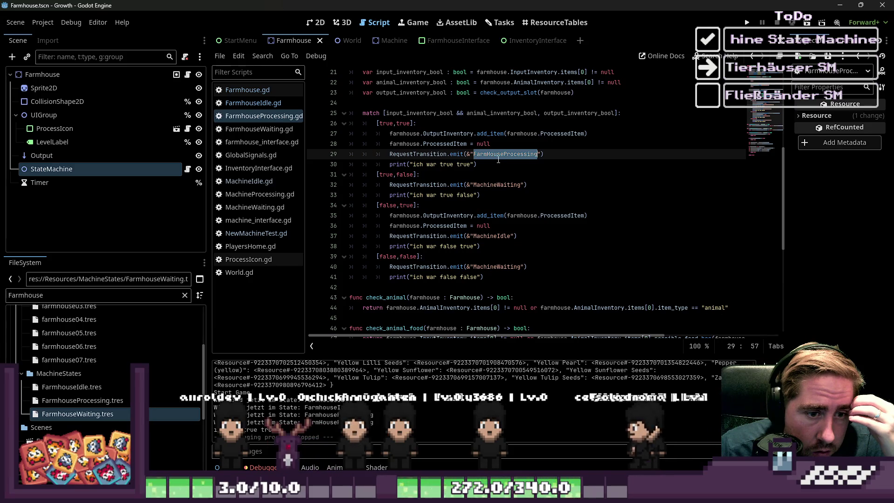
pyautogui.click(491, 156)
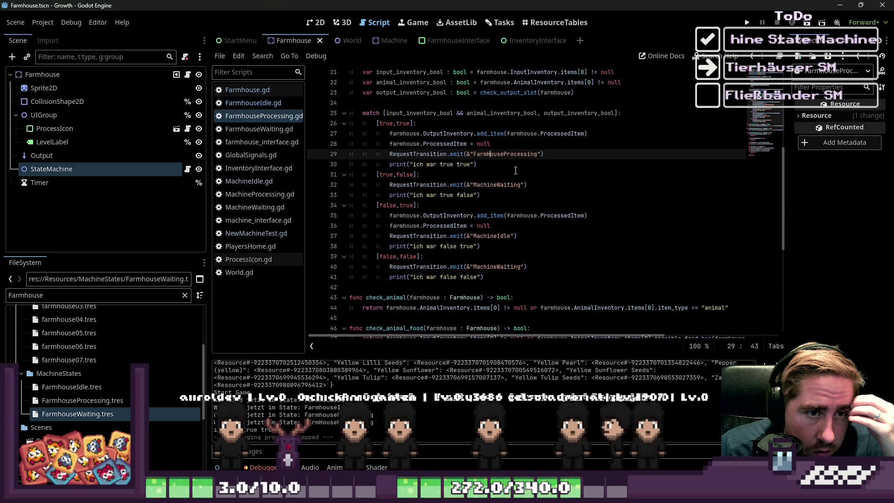
pyautogui.press('BackSpace')
pyautogui.write('h')
pyautogui.hotkey('ctrl', 'Left')
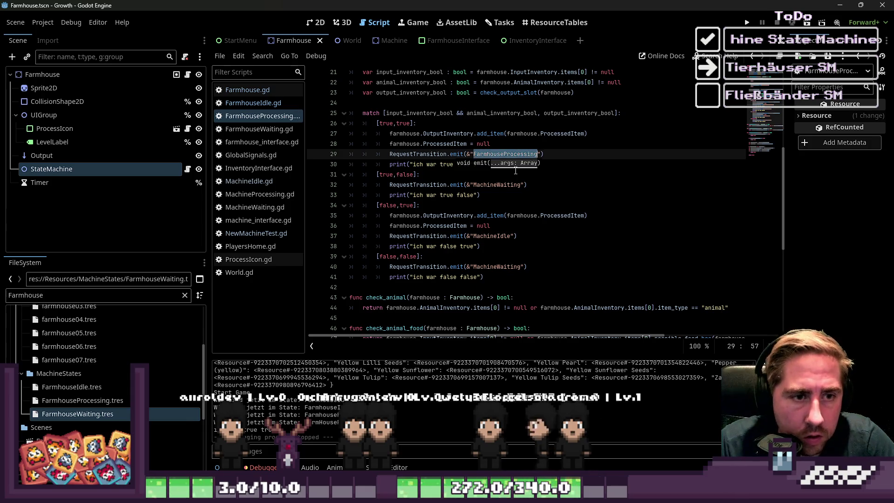
# Step: Rename MachineIdle to FarmhouseIdle and save the FarmhouseProcessing script
pyautogui.press('Down')
pyautogui.press('Down')
pyautogui.press('Down')
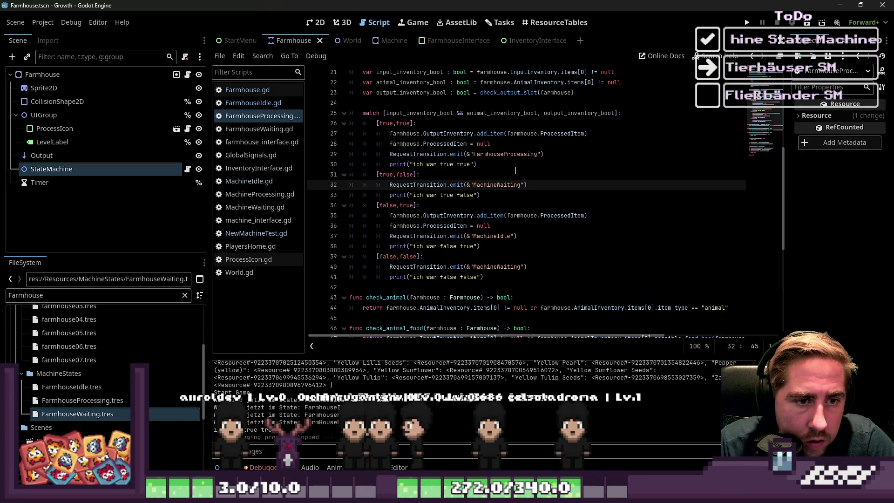
pyautogui.press('Up')
pyautogui.press('Up')
pyautogui.press('Up')
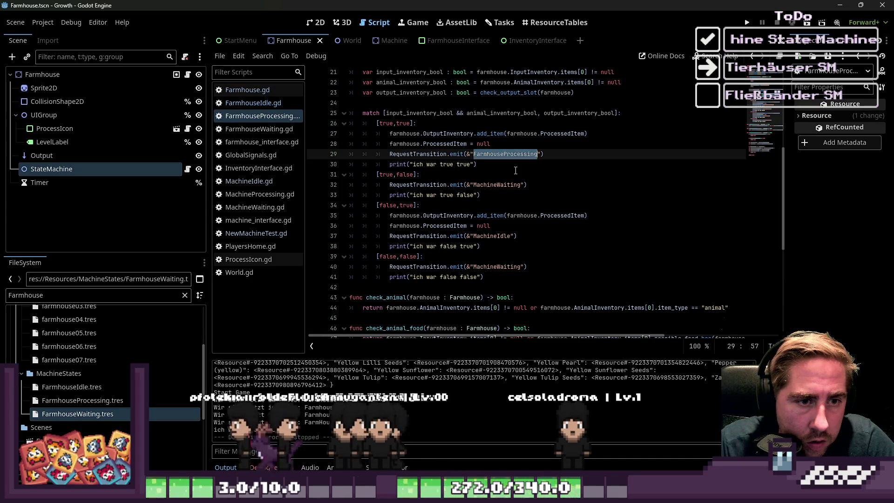
pyautogui.press('Down')
pyautogui.press('Down')
pyautogui.press('Down')
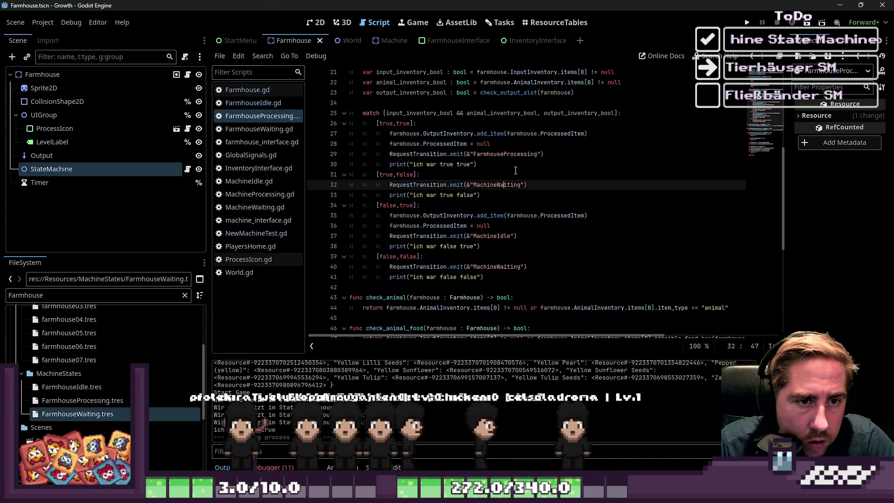
pyautogui.press('Down')
pyautogui.press('Down')
pyautogui.press('Down')
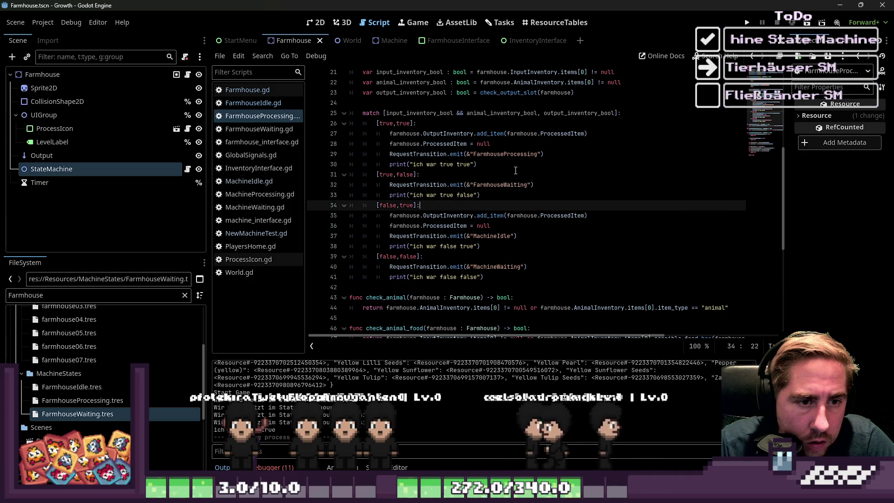
pyautogui.hotkey('ctrl', 'shift', 'Left')
pyautogui.write('Farmhouse')
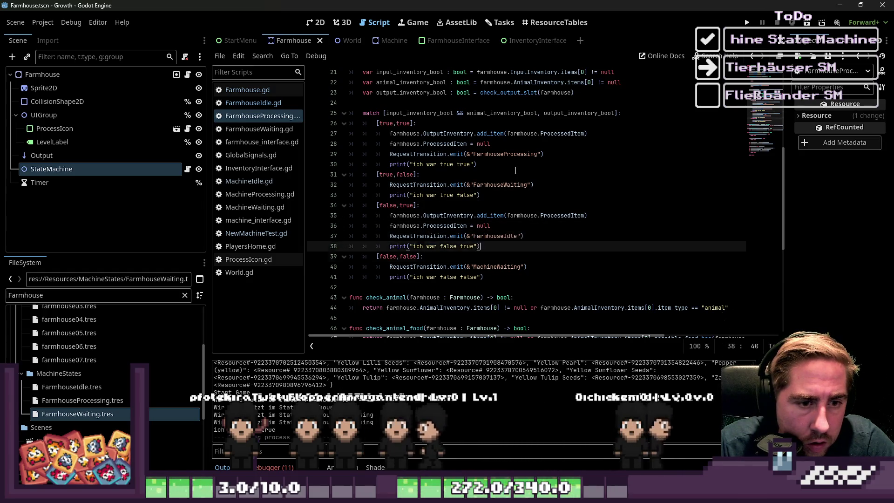
pyautogui.press('Down')
pyautogui.press('Down')
pyautogui.press('Down')
pyautogui.hotkey('ctrl', 's')
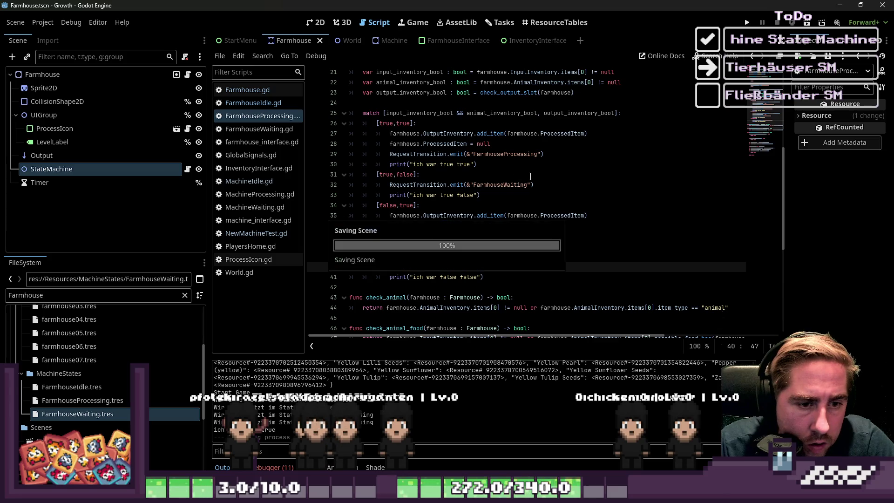
# Step: In FarmhouseWaiting.gd, replace the Machine state prefixes with Farmhouse and save
pyautogui.click(264, 129)
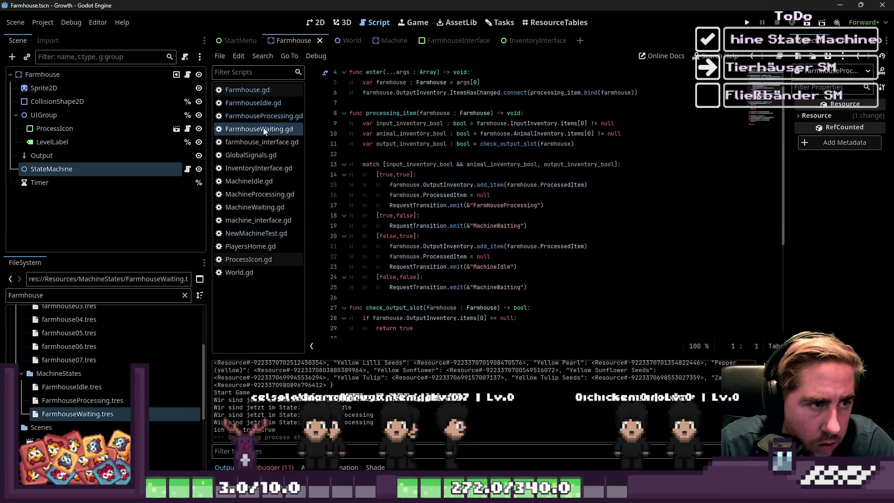
pyautogui.click(501, 205)
pyautogui.press('Right')
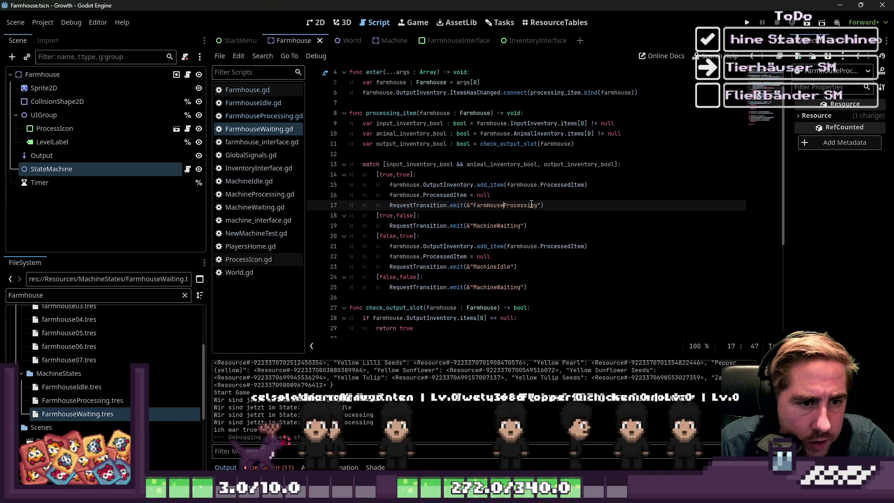
pyautogui.press('Down')
pyautogui.press('Down')
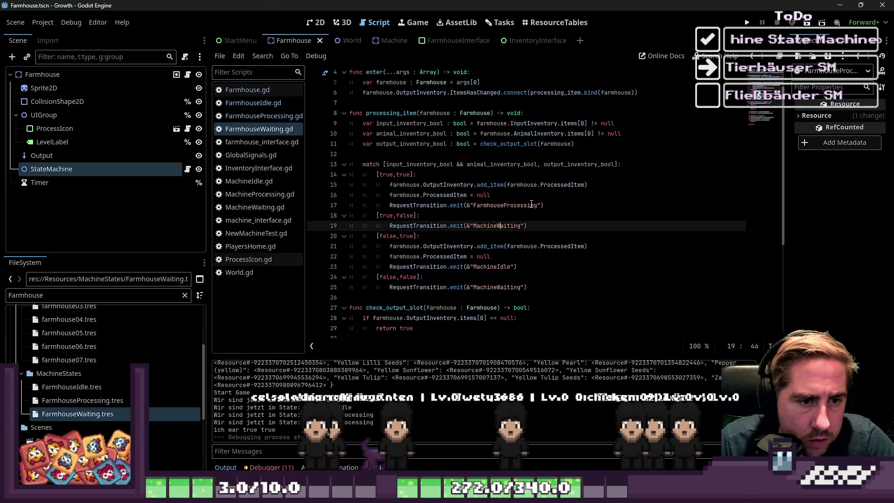
pyautogui.press('Right')
pyautogui.press('BackSpace')
pyautogui.press('BackSpace')
pyautogui.press('BackSpace')
pyautogui.write('Farmhouse')
pyautogui.press('Down')
pyautogui.press('Down')
pyautogui.press('Down')
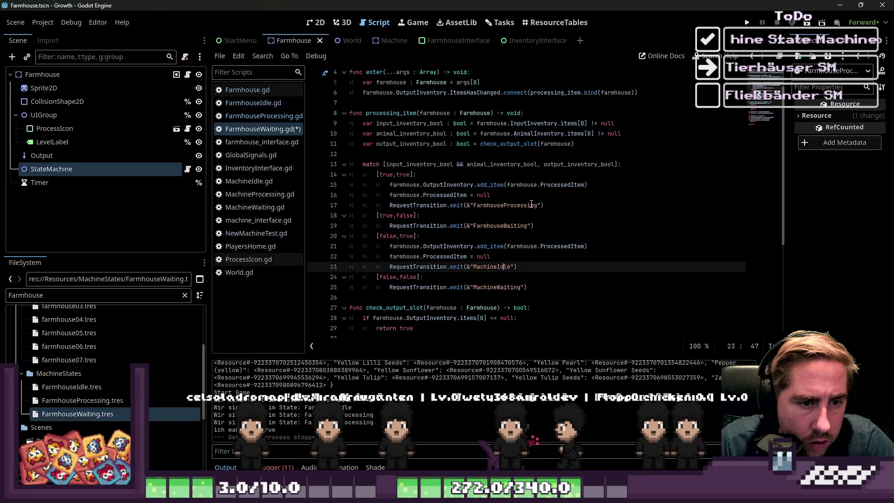
pyautogui.press('Down')
pyautogui.press('Down')
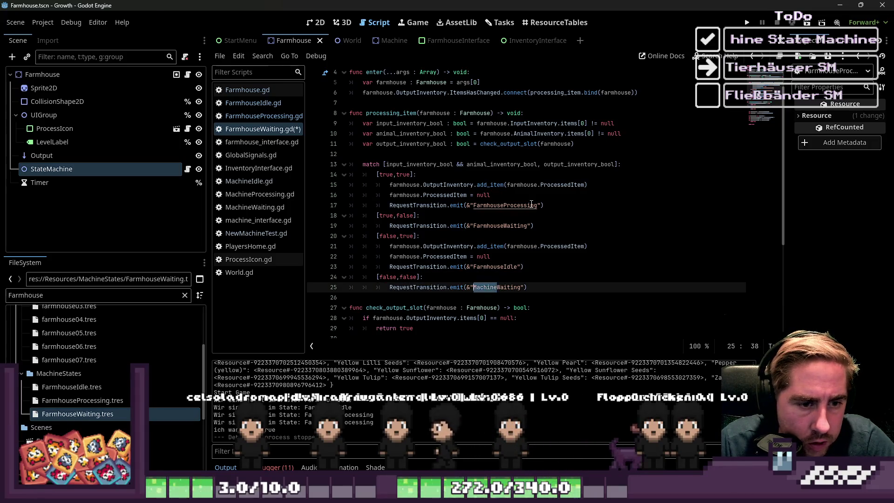
pyautogui.hotkey('ctrl', 's')
# Step: Run the game and start playing with a newly created character
pyautogui.click(748, 23)
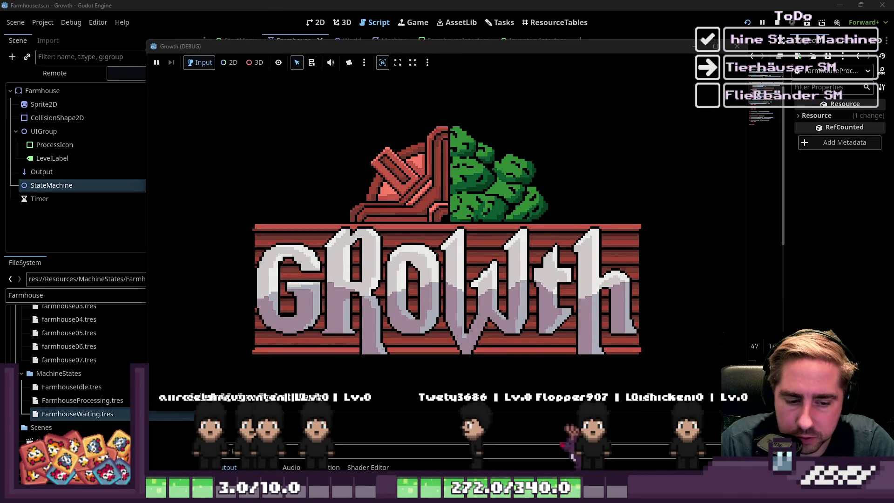
pyautogui.click(447, 247)
pyautogui.write('xc')
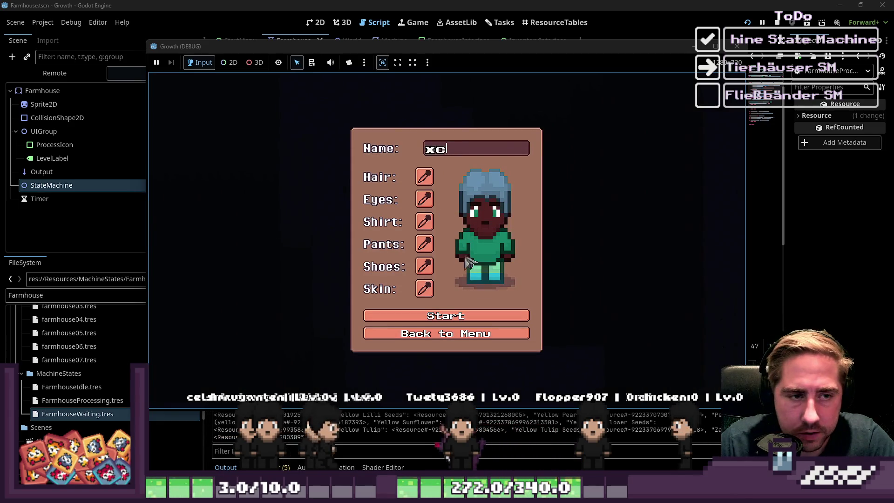
pyautogui.click(512, 315)
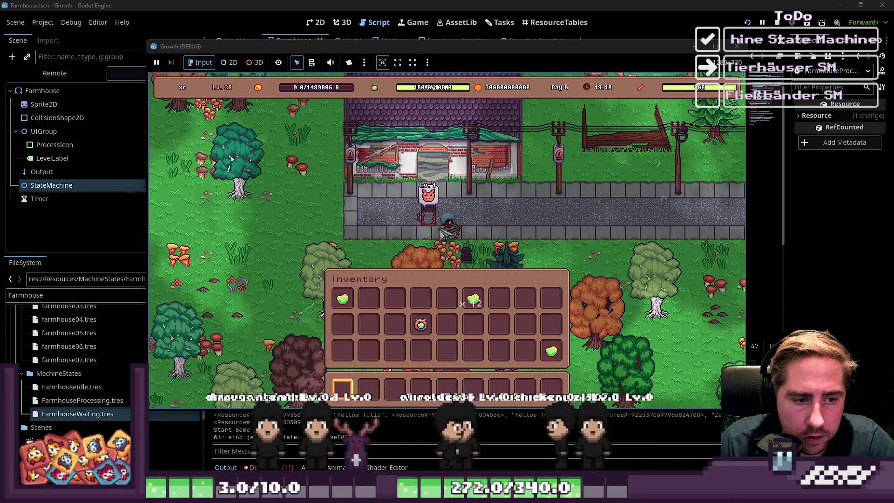
# Step: Put sweetcorn into the small animal house input and move the produced output into the inventory
pyautogui.click(437, 220)
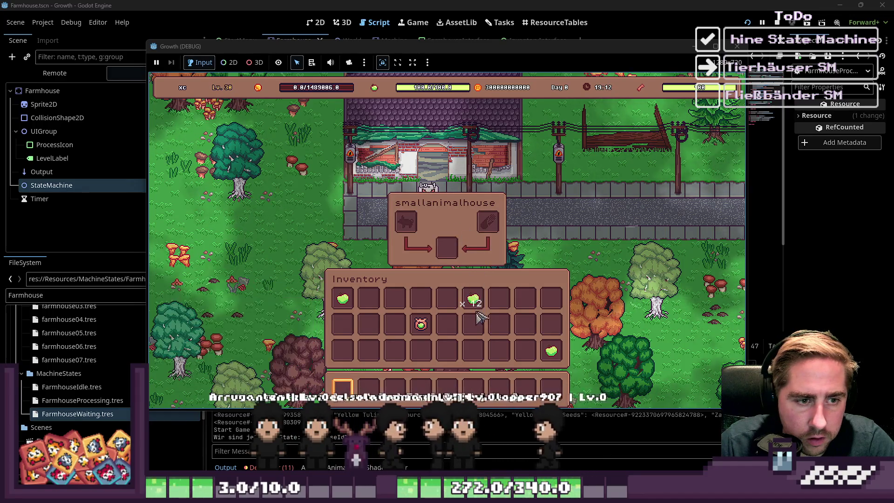
pyautogui.press('i')
pyautogui.press('Tab')
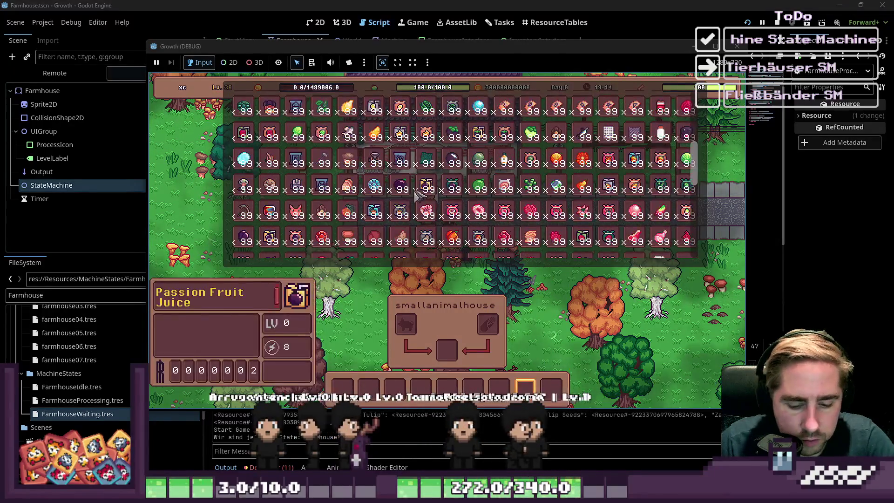
pyautogui.scroll(-3, 550, 205)
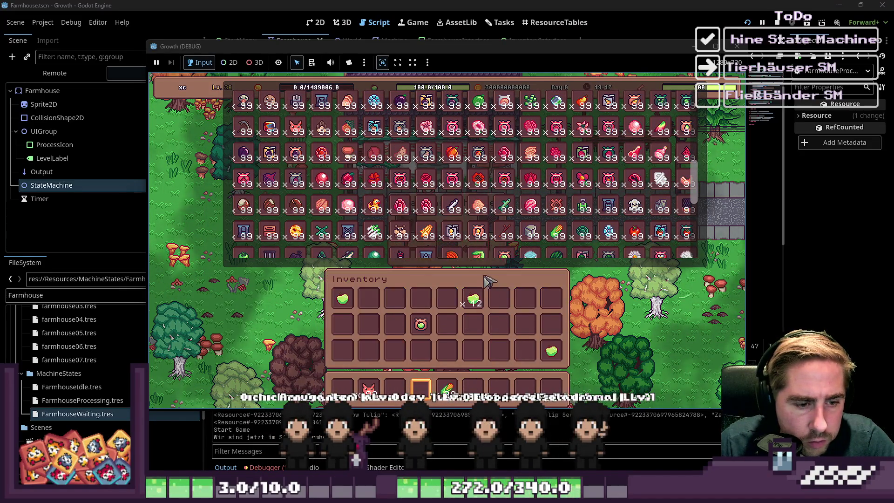
pyautogui.press('Tab')
pyautogui.press('w')
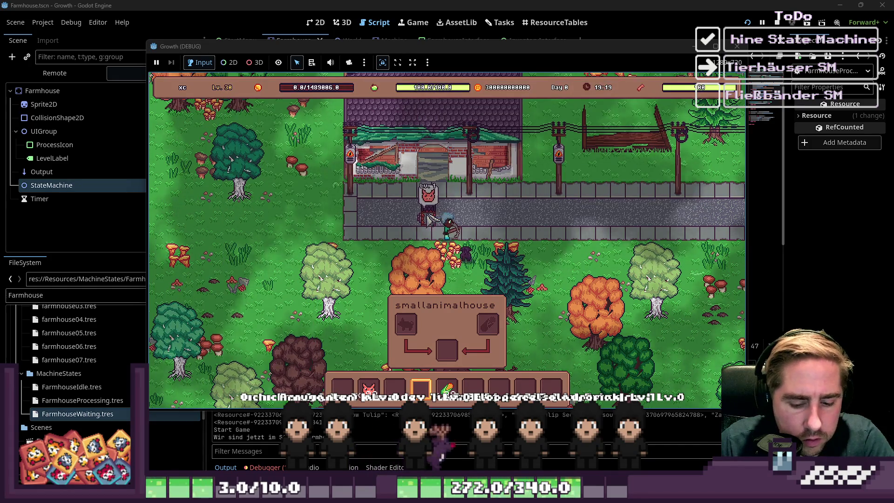
pyautogui.press('Tab')
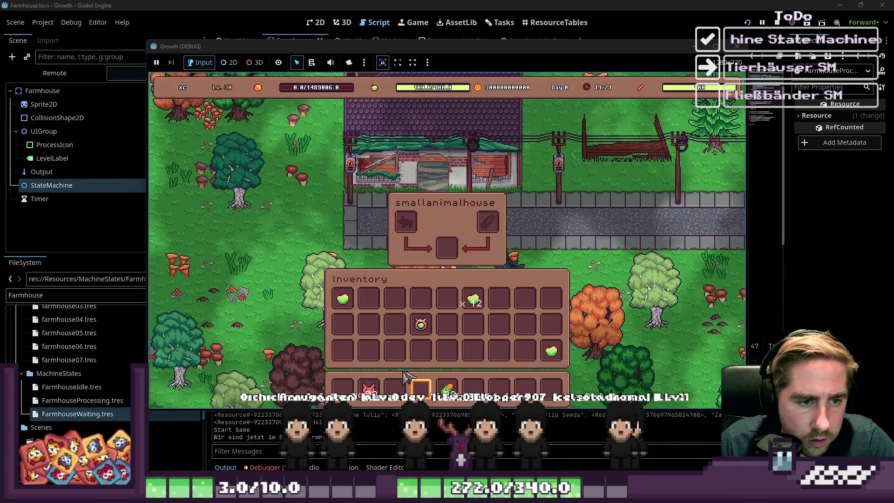
pyautogui.moveTo(448, 387); pyautogui.dragTo(479, 230)
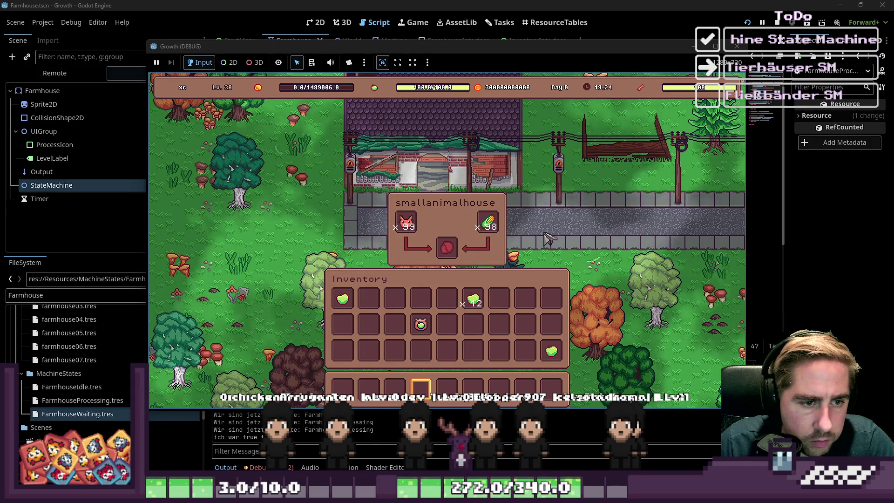
pyautogui.moveTo(460, 256); pyautogui.dragTo(446, 284)
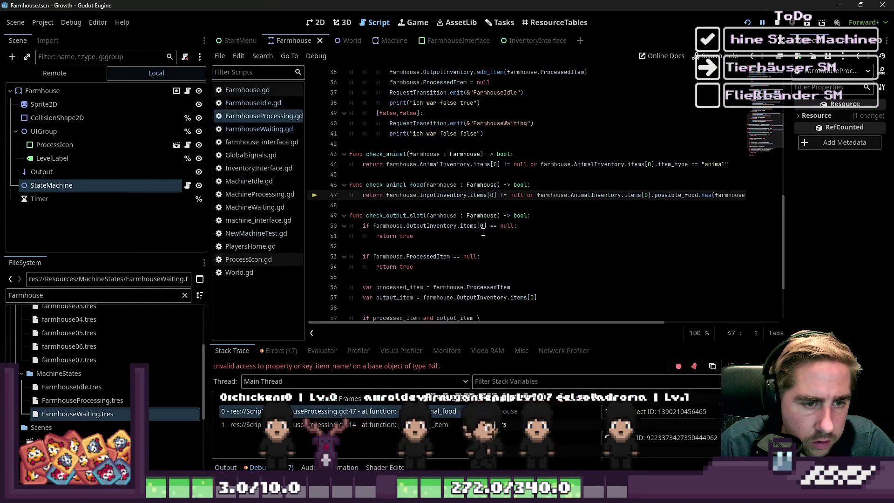
# Step: Change 'or' to '&&' in check_animal_food and check_animal, then rerun the game with F5
pyautogui.click(426, 236)
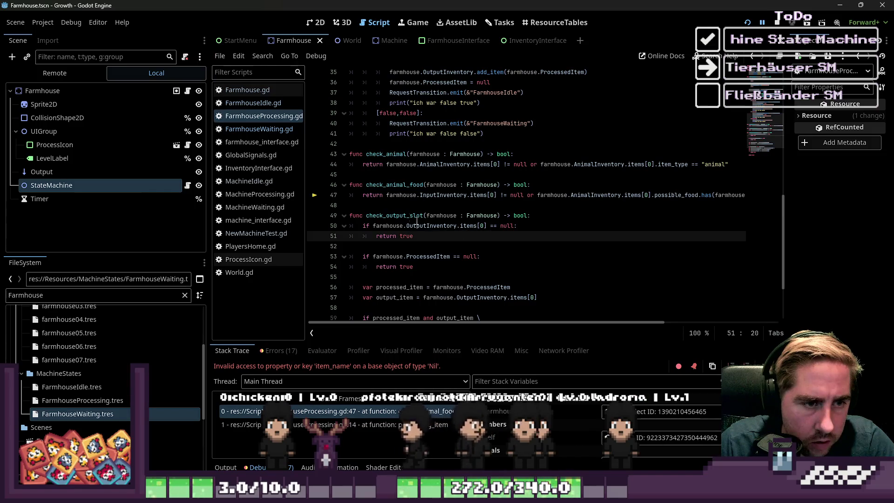
pyautogui.doubleClick(390, 185)
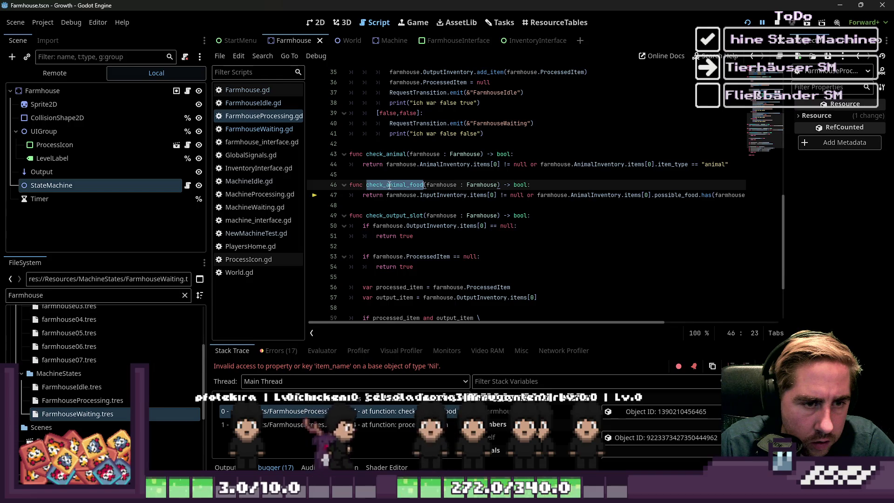
pyautogui.doubleClick(532, 196)
pyautogui.write('&&')
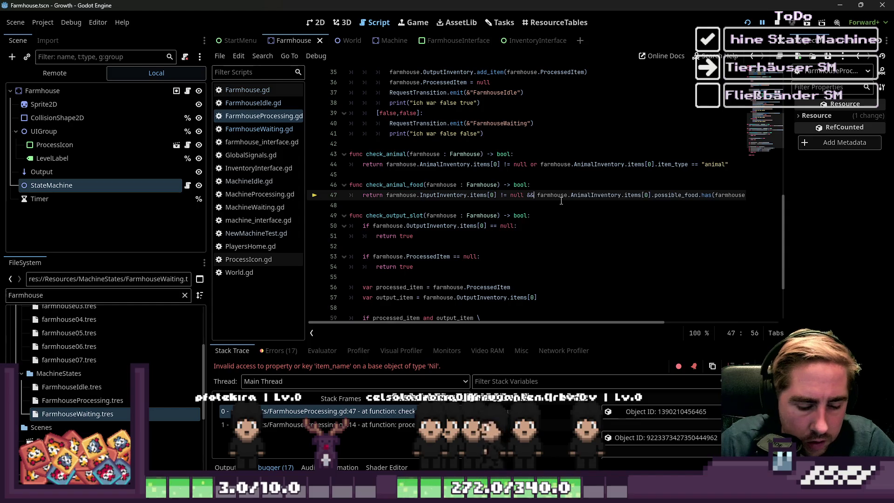
pyautogui.press('Up')
pyautogui.press('Up')
pyautogui.press('Up')
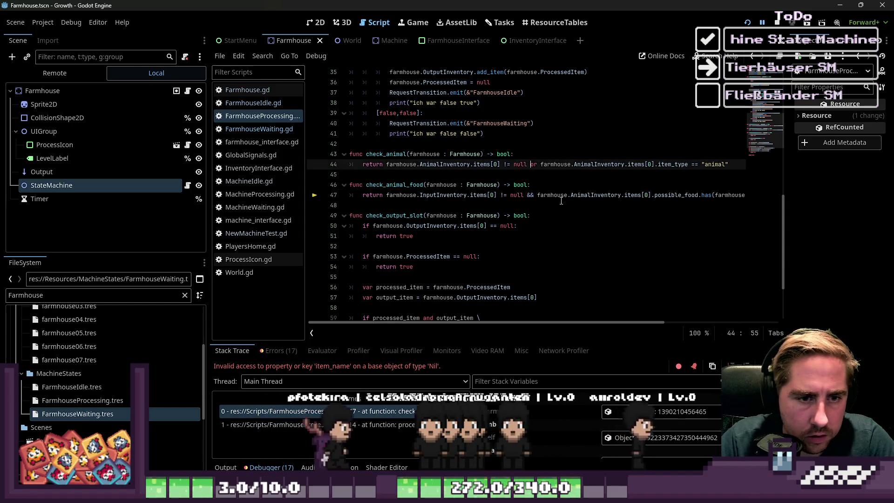
pyautogui.press('Right')
pyautogui.hotkey('shift', 'Right')
pyautogui.hotkey('shift', 'Right')
pyautogui.write('&&')
pyautogui.press('F5')
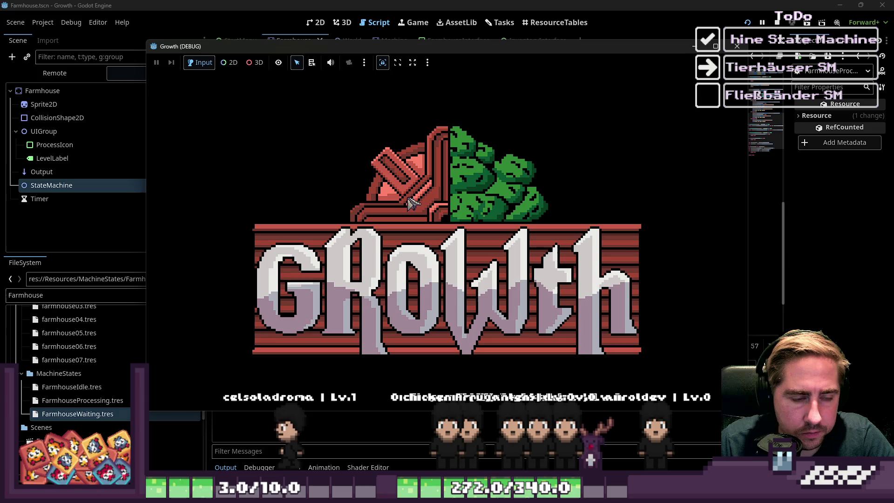
# Step: Start a new game and take a stack of sweetcorn from the item list into the hotbar
pyautogui.click(444, 214)
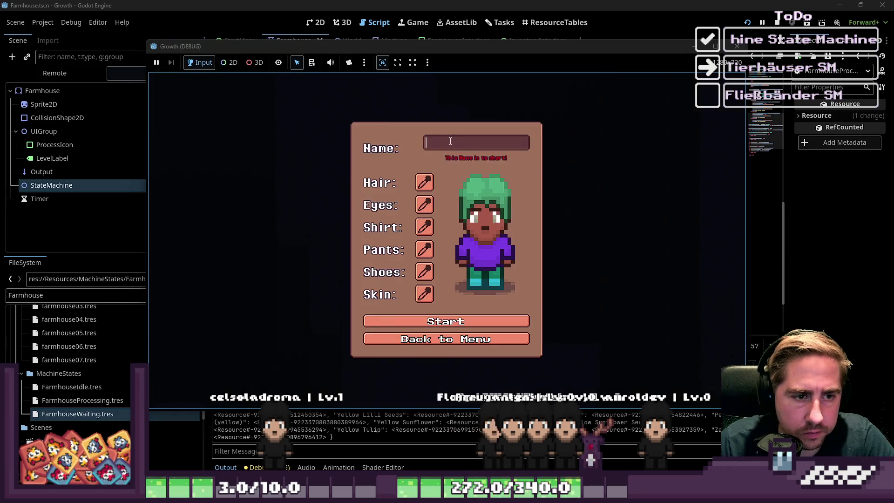
pyautogui.write('sd')
pyautogui.click(445, 316)
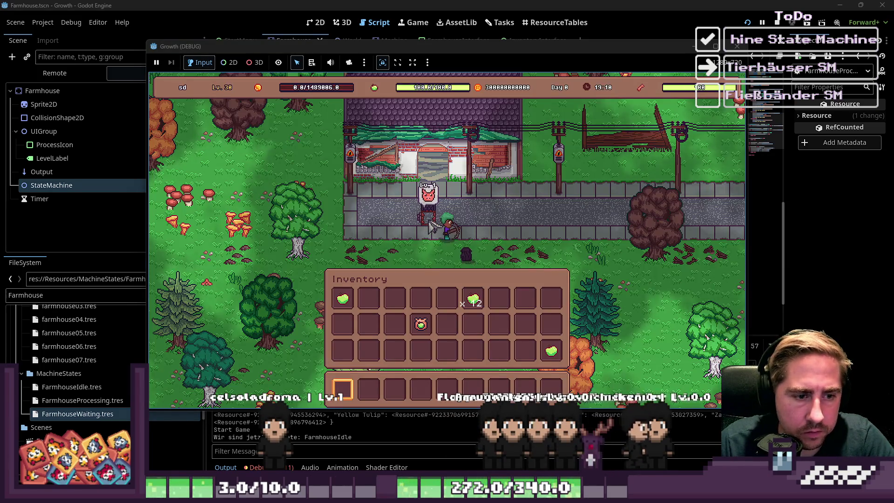
pyautogui.press('i')
pyautogui.scroll(-3, 378, 196)
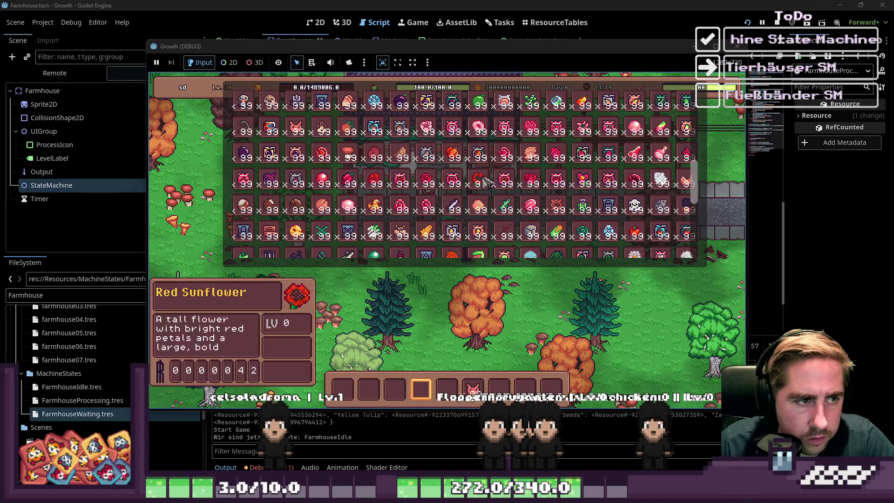
pyautogui.scroll(-2, 552, 191)
pyautogui.moveTo(552, 191); pyautogui.dragTo(512, 307)
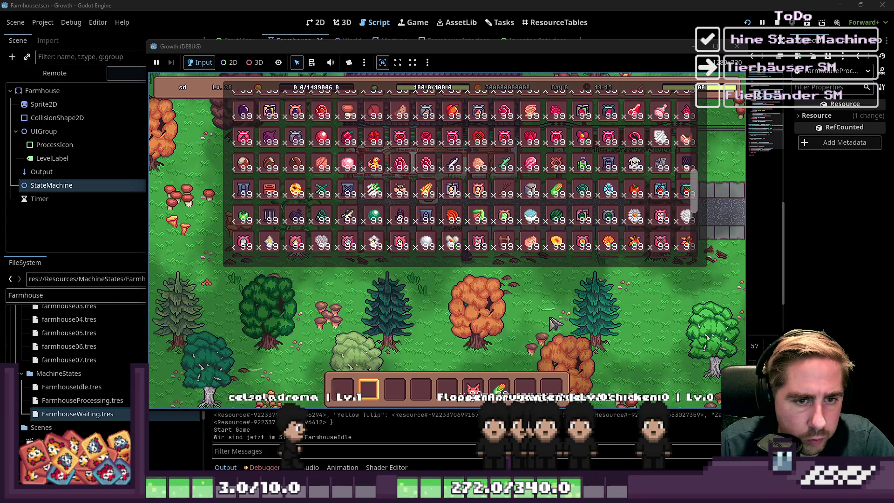
pyautogui.press('i')
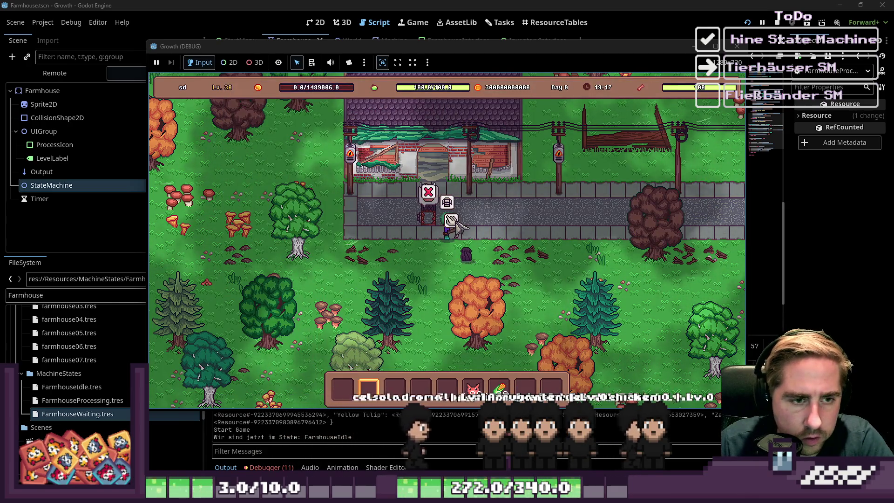
# Step: Move sweetcorn and the pig in and out of the animal house until the stack overflow hits
pyautogui.press('e')
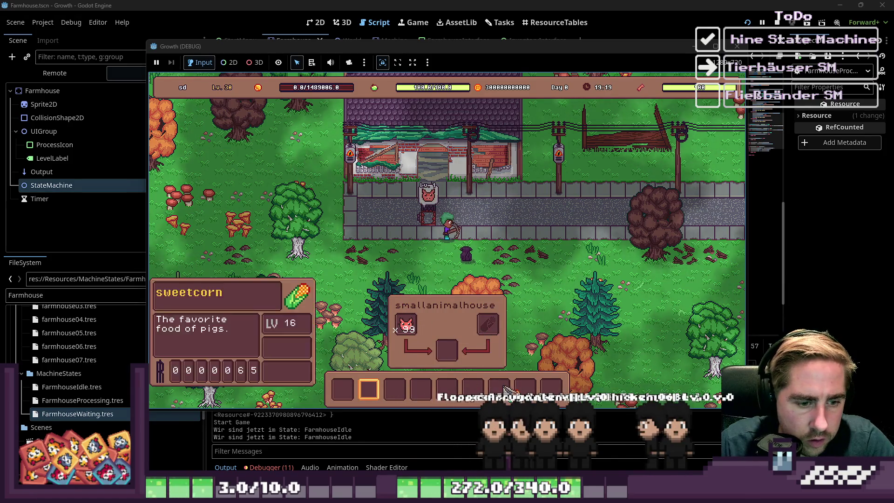
pyautogui.moveTo(499, 388); pyautogui.dragTo(488, 325)
pyautogui.press('i')
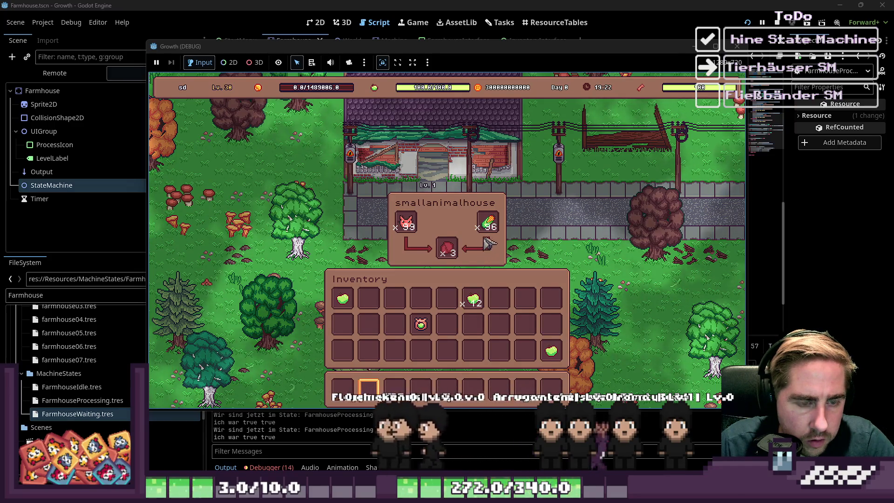
pyautogui.moveTo(488, 223)
pyautogui.mouseDown()
pyautogui.moveTo(507, 305)
pyautogui.moveTo(484, 299)
pyautogui.moveTo(500, 227)
pyautogui.moveTo(469, 298)
pyautogui.mouseUp()
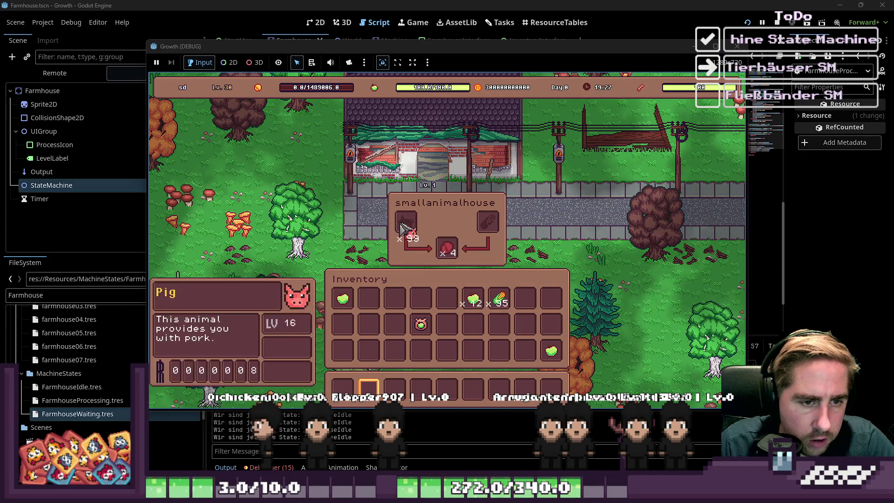
pyautogui.moveTo(406, 223); pyautogui.dragTo(421, 299)
pyautogui.moveTo(499, 299); pyautogui.dragTo(498, 252)
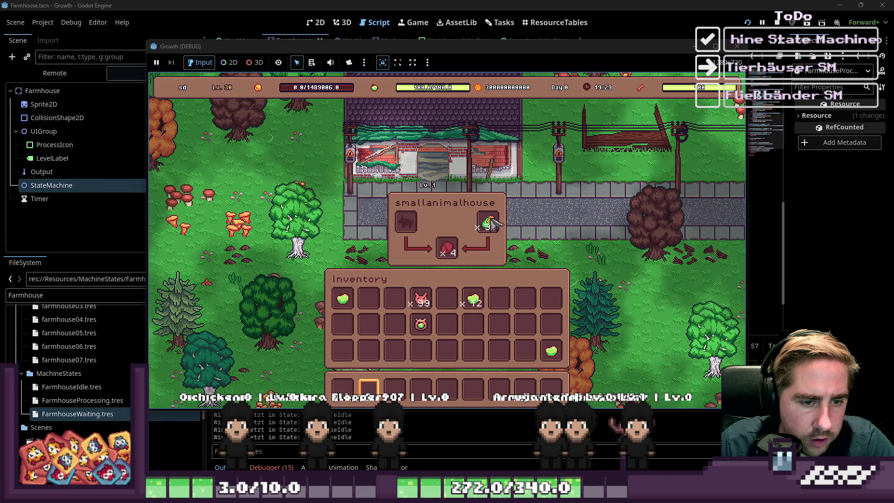
pyautogui.moveTo(421, 325)
pyautogui.mouseDown()
pyautogui.moveTo(411, 226)
pyautogui.moveTo(395, 298)
pyautogui.mouseUp()
pyautogui.moveTo(447, 248)
pyautogui.mouseDown()
pyautogui.moveTo(447, 298)
pyautogui.moveTo(447, 247)
pyautogui.mouseUp()
pyautogui.moveTo(421, 299); pyautogui.dragTo(410, 225)
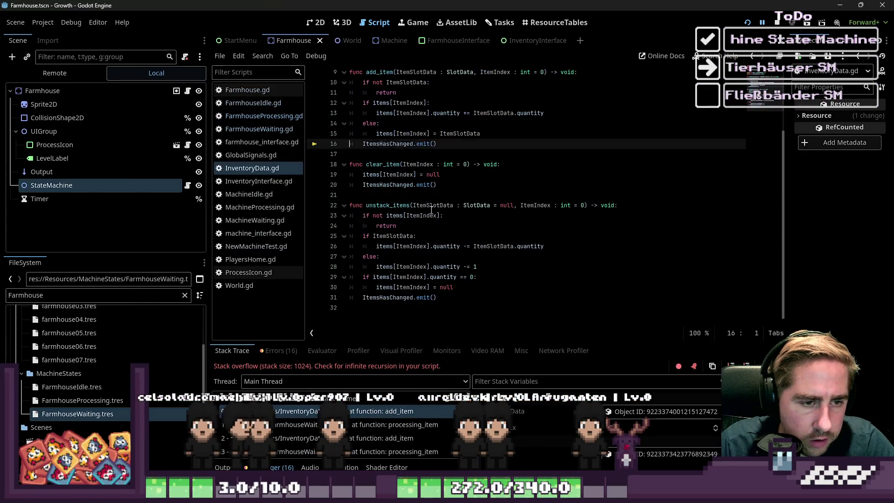
# Step: Inspect add_item and ItemsHasChanged, then jump from the stack trace to FarmhouseWaiting.gd line 15
pyautogui.click(430, 206)
pyautogui.scroll(2, 429, 209)
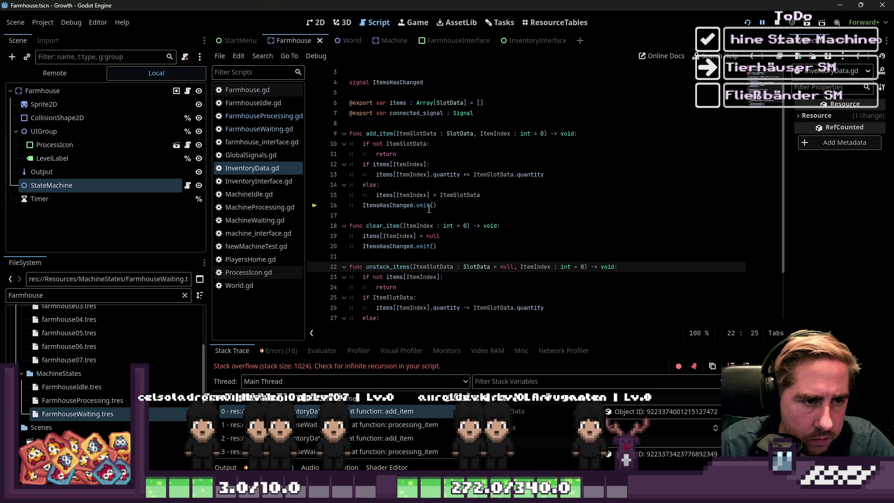
pyautogui.click(378, 211)
pyautogui.doubleClick(386, 207)
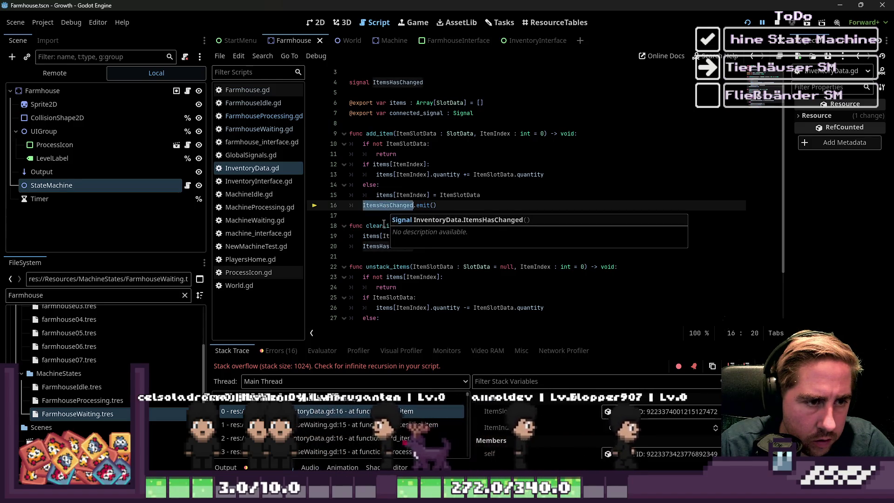
pyautogui.click(352, 215)
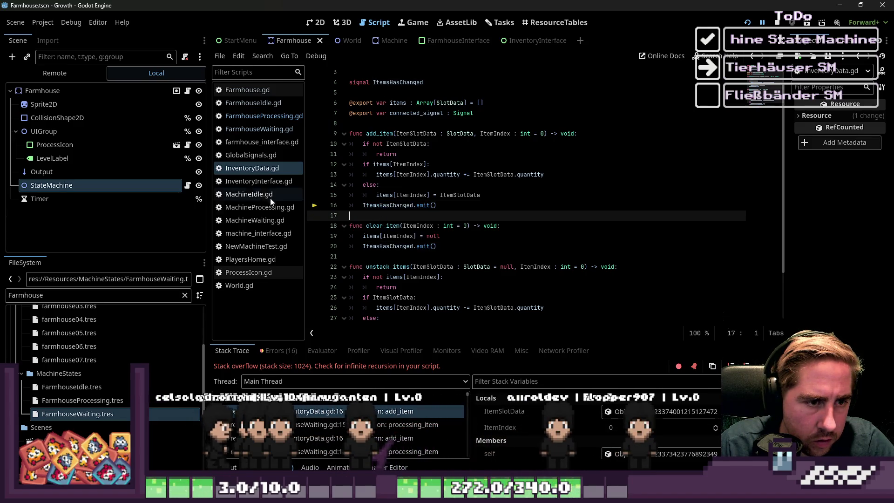
pyautogui.click(261, 119)
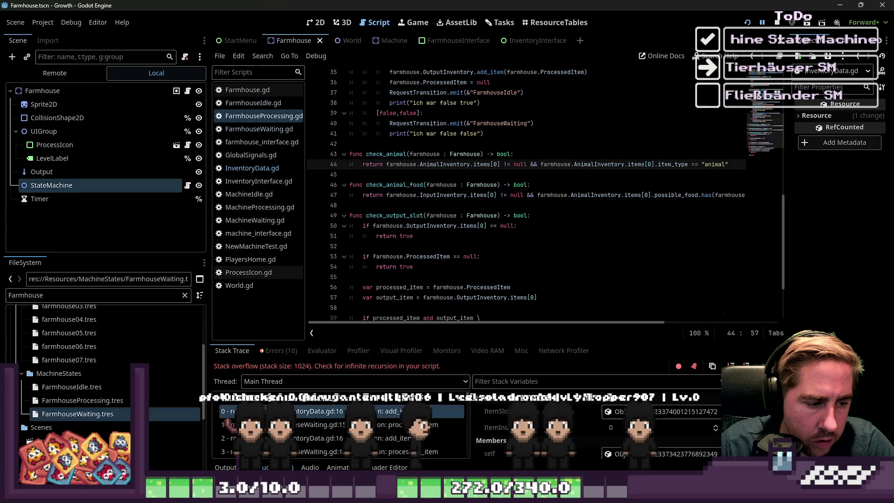
pyautogui.click(317, 424)
pyautogui.click(412, 215)
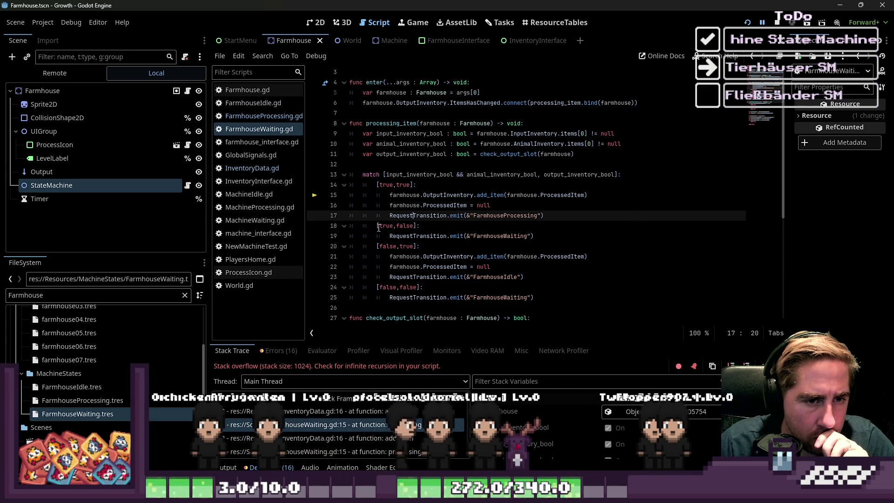
# Step: Compare check_output_slot handling in the MachineProcessing and MachineWaiting scripts
pyautogui.click(256, 210)
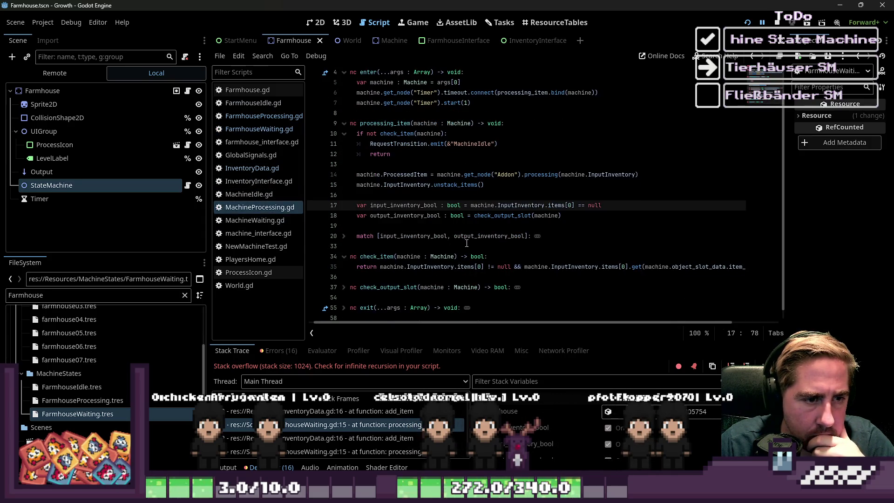
pyautogui.click(251, 221)
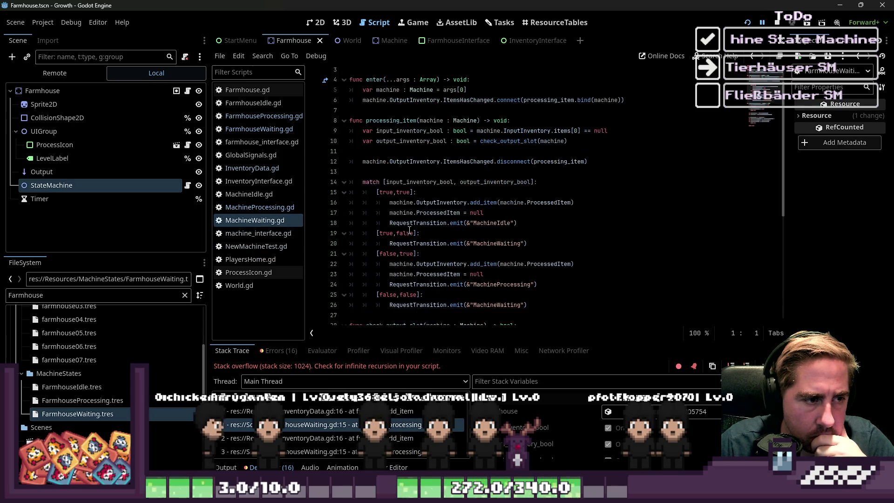
pyautogui.scroll(-2, 460, 234)
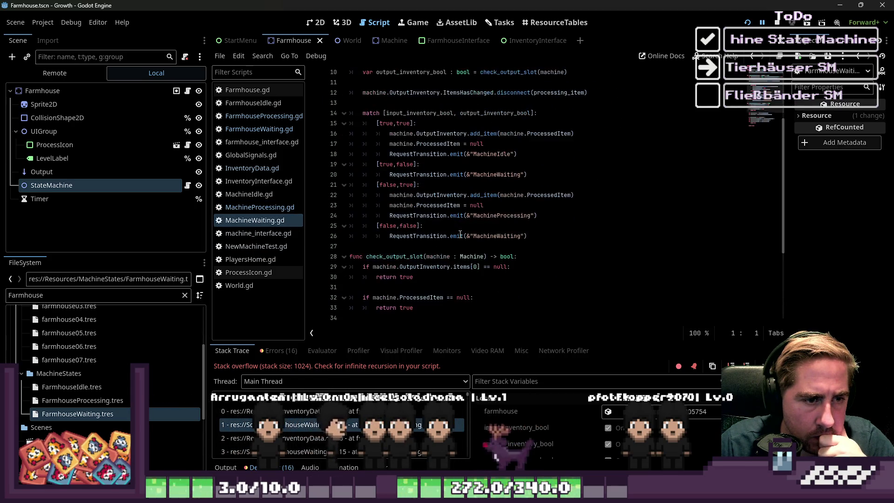
pyautogui.doubleClick(395, 257)
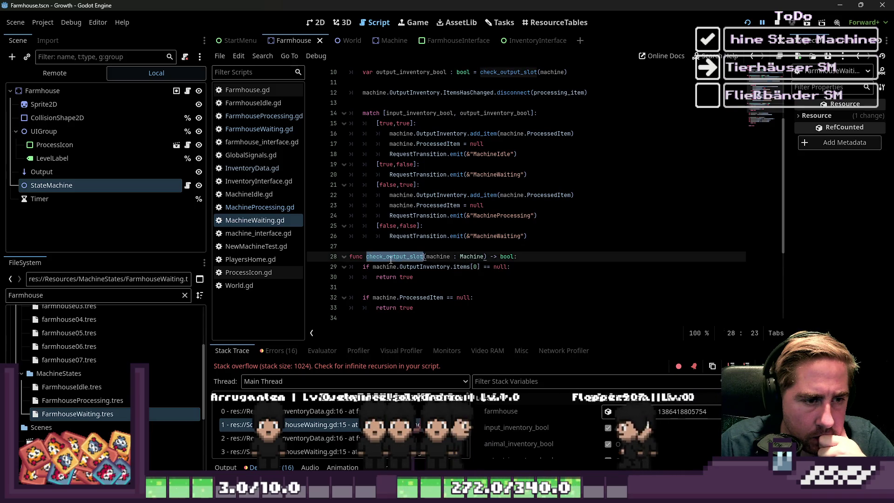
pyautogui.scroll(2, 457, 277)
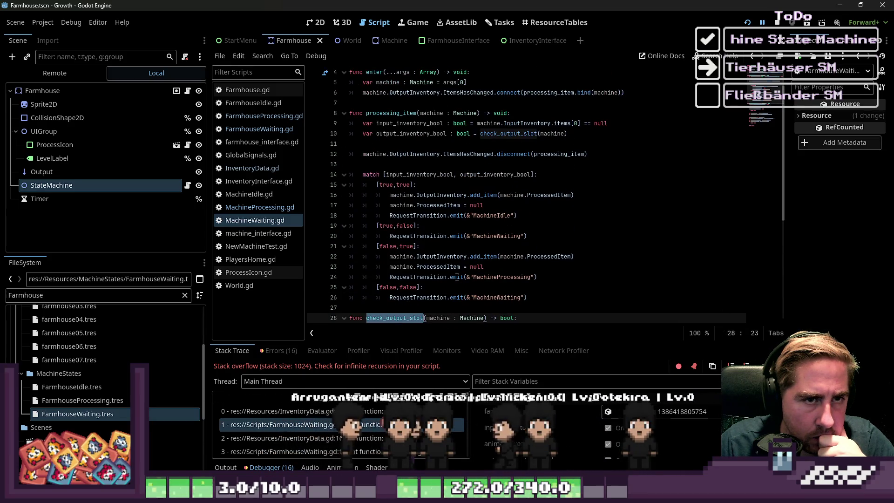
# Step: Add ItemsHasChanged.disconnect(processing_item) above the match in FarmhouseWaiting.gd and save
pyautogui.click(259, 129)
pyautogui.click(407, 176)
pyautogui.scroll(1, 400, 173)
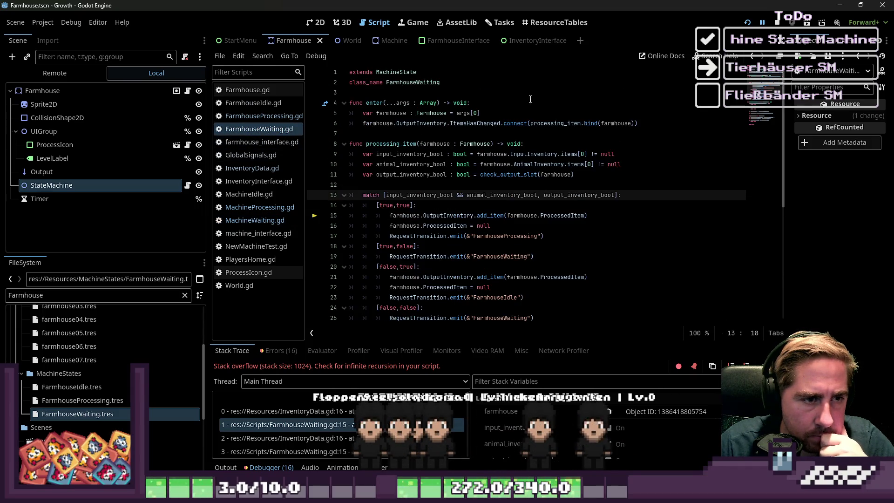
pyautogui.scroll(-5, 517, 163)
pyautogui.scroll(4, 502, 238)
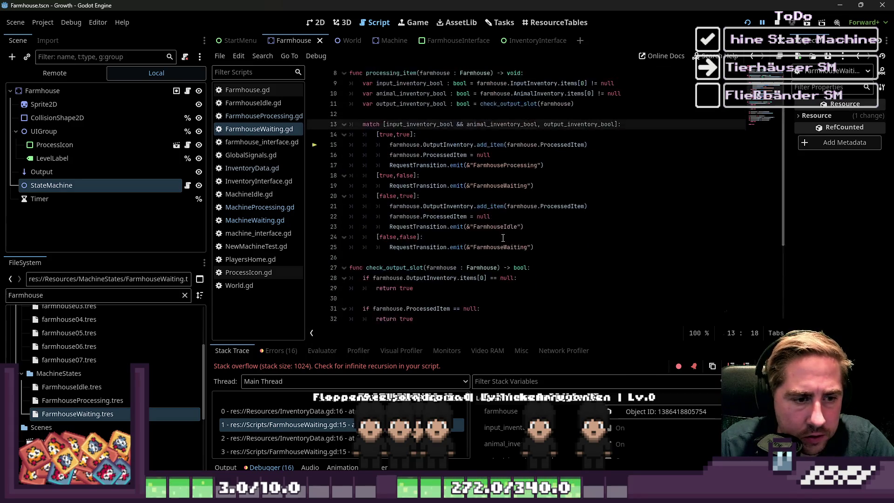
pyautogui.scroll(3, 503, 238)
pyautogui.moveTo(638, 124); pyautogui.dragTo(354, 127)
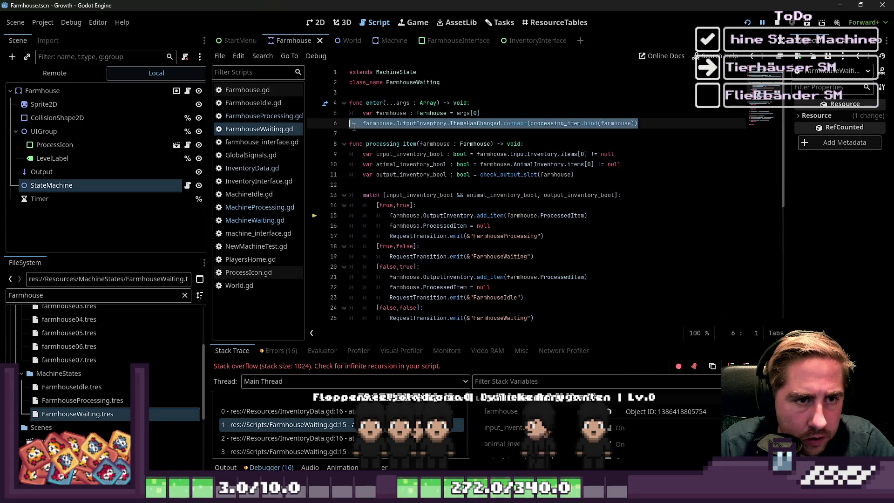
pyautogui.click(362, 186)
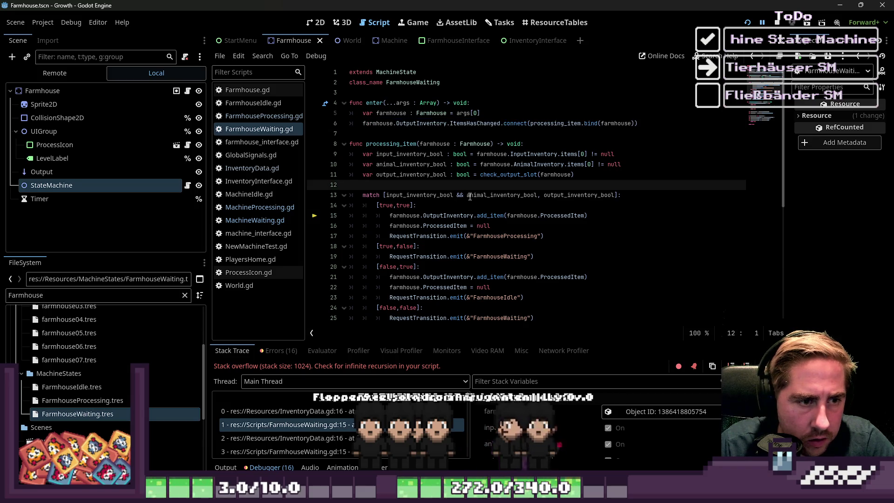
pyautogui.press('Return')
pyautogui.press('Return')
pyautogui.press('Up')
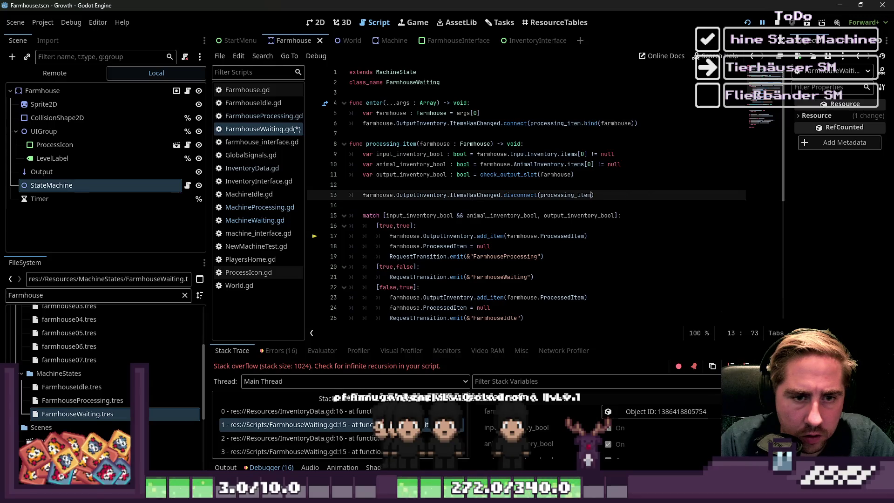
pyautogui.hotkey('ctrl', 's')
# Step: Stop the debug session, relaunch the game and start with a new character
pyautogui.click(779, 24)
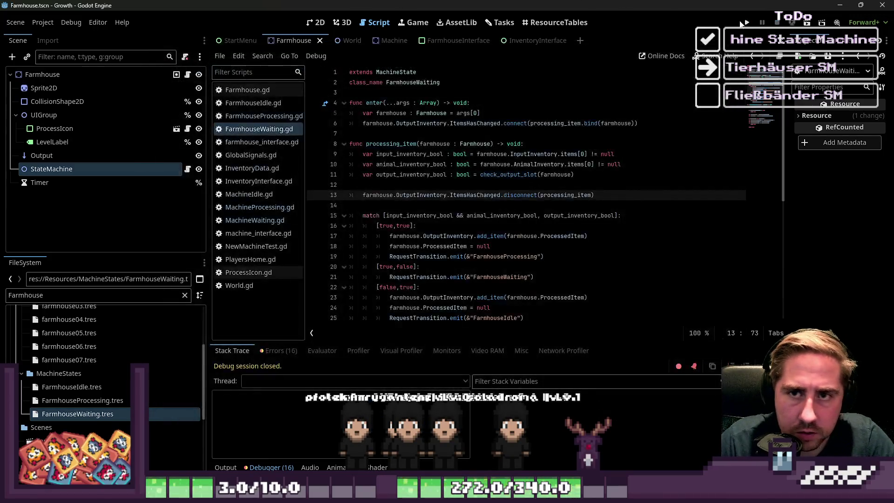
pyautogui.click(748, 22)
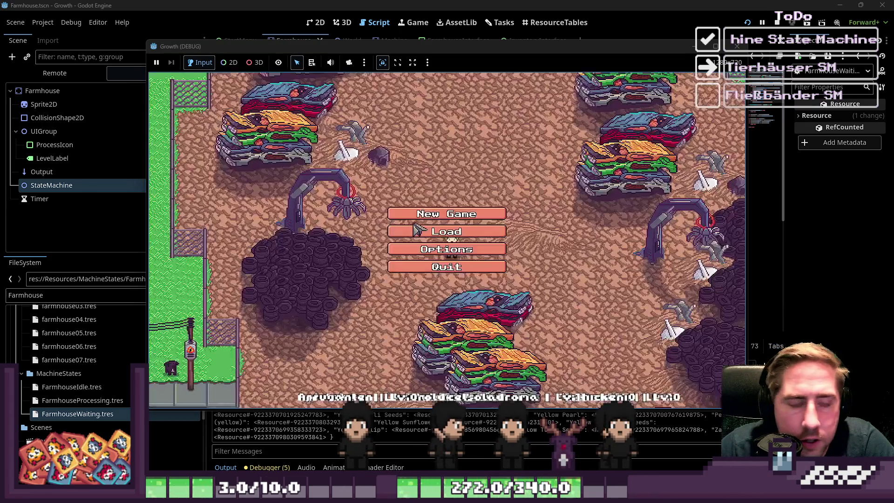
pyautogui.click(421, 211)
pyautogui.write('s')
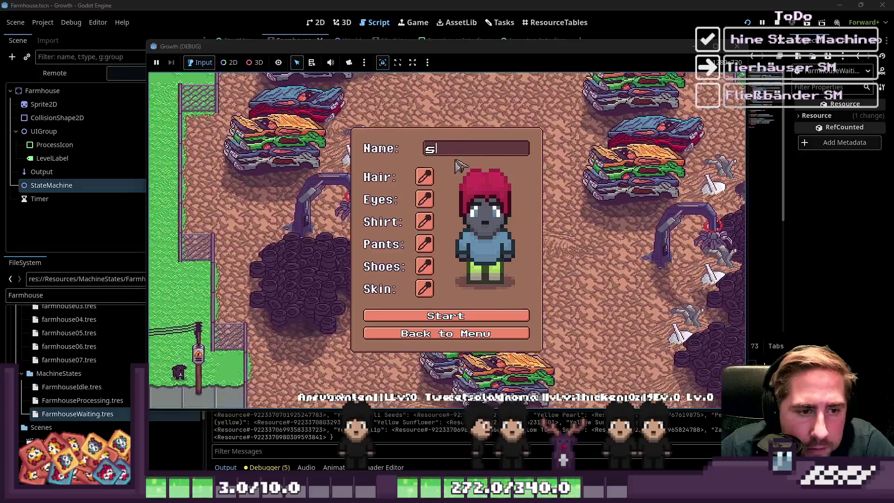
pyautogui.click(443, 319)
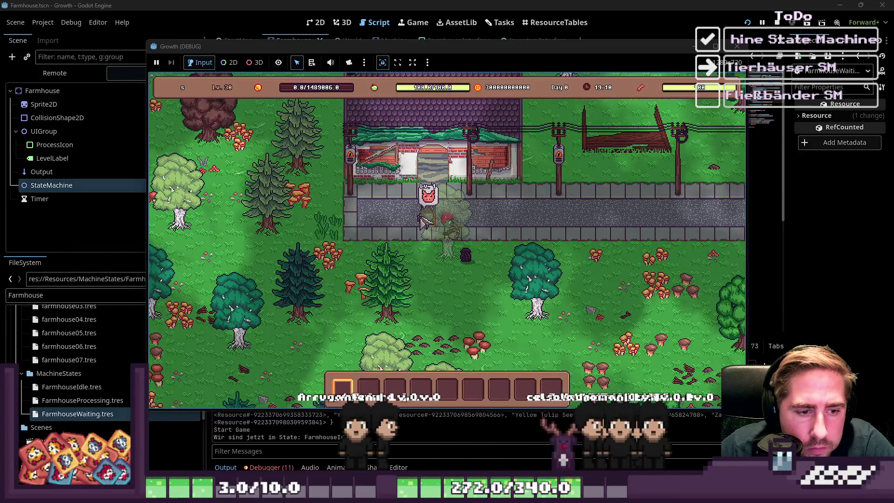
# Step: Open the small animal house and put a pig in hotbar slot 3 and corn in slot 4
pyautogui.click(451, 222)
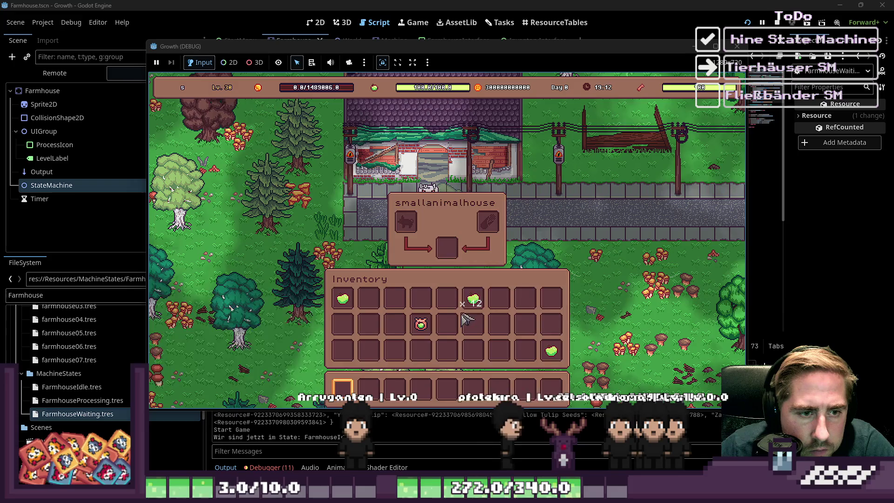
pyautogui.press('i')
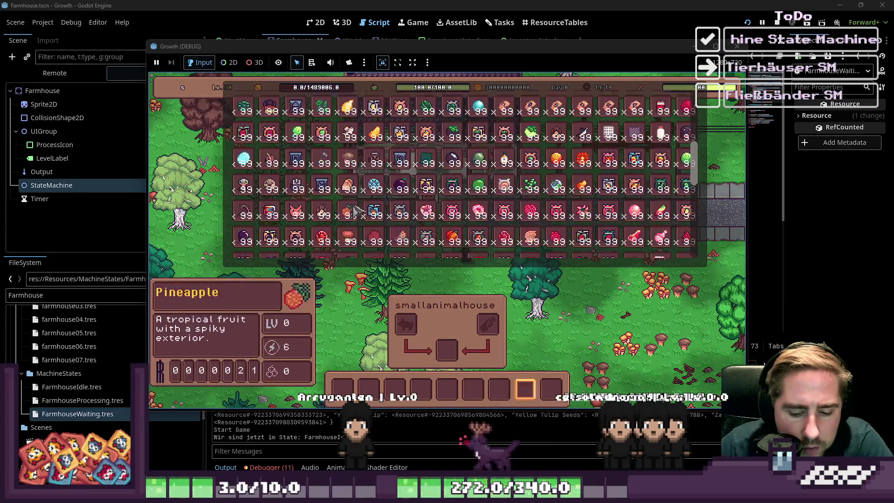
pyautogui.moveTo(300, 217); pyautogui.dragTo(388, 379)
pyautogui.scroll(-3, 429, 232)
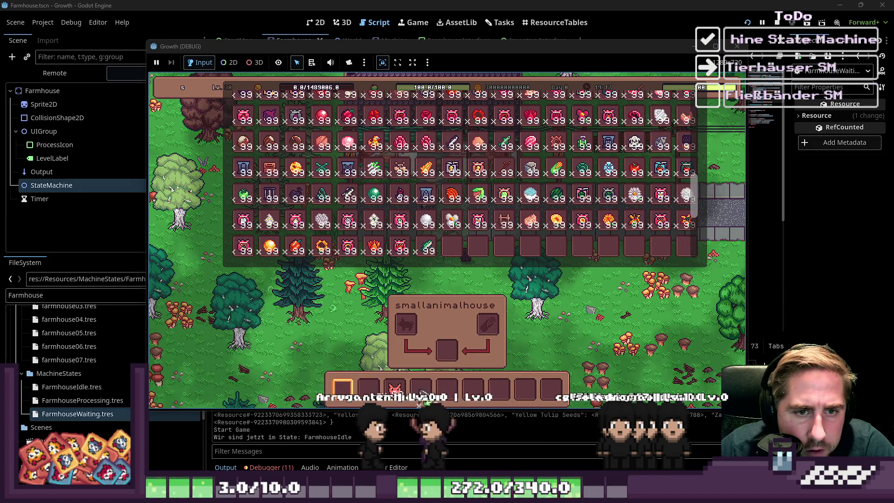
pyautogui.moveTo(556, 168); pyautogui.dragTo(421, 389)
pyautogui.press('i')
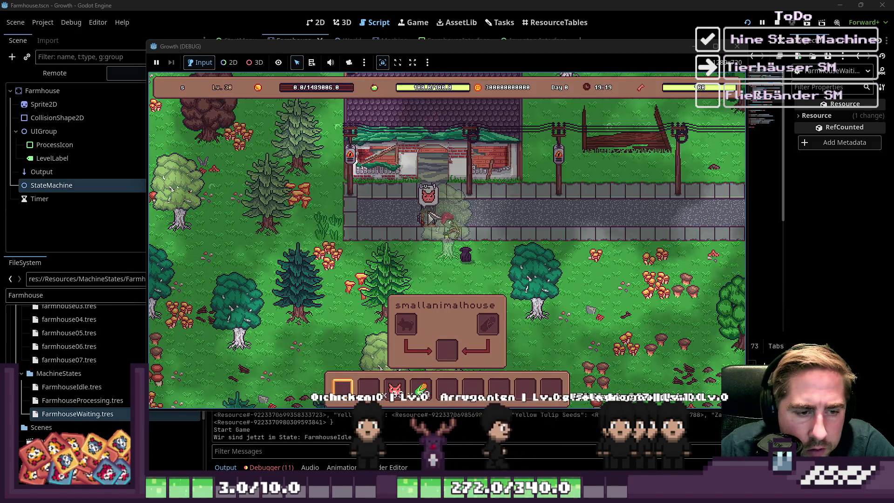
# Step: Place the pig in the house's input slot and sweetcorn in its food slot
pyautogui.press('i')
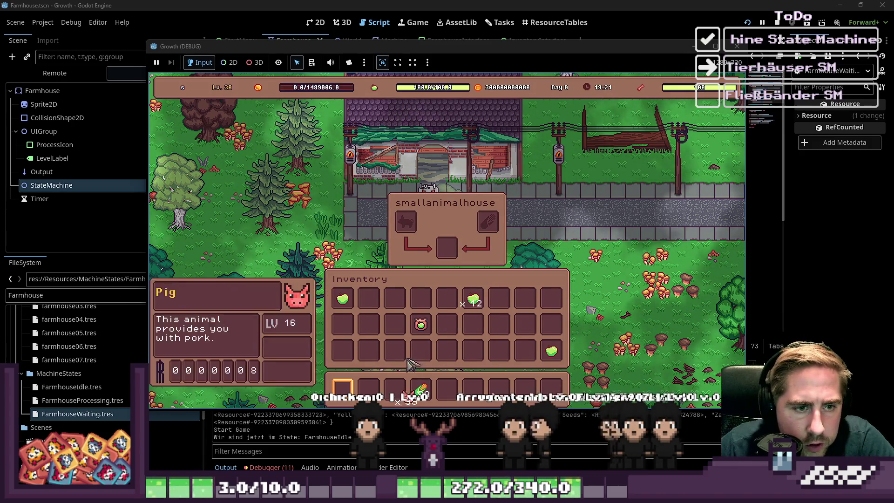
pyautogui.moveTo(394, 388); pyautogui.dragTo(406, 222)
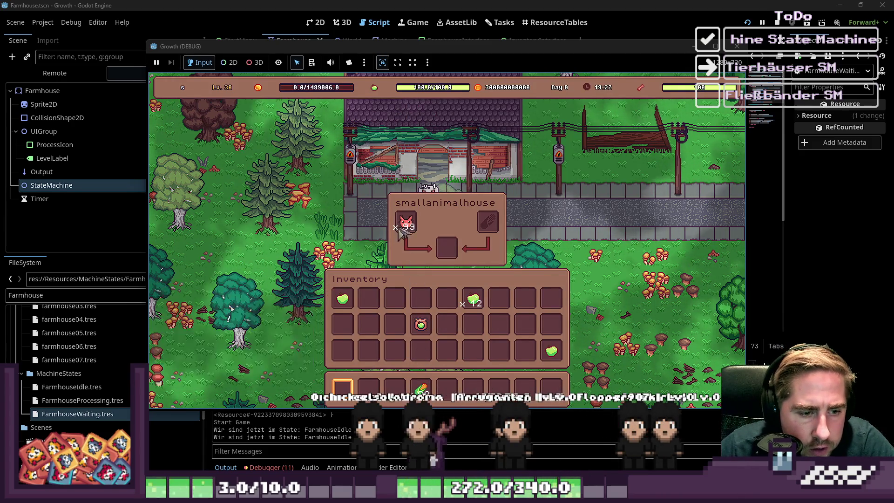
pyautogui.moveTo(421, 324); pyautogui.dragTo(447, 247)
pyautogui.moveTo(421, 389); pyautogui.dragTo(488, 222)
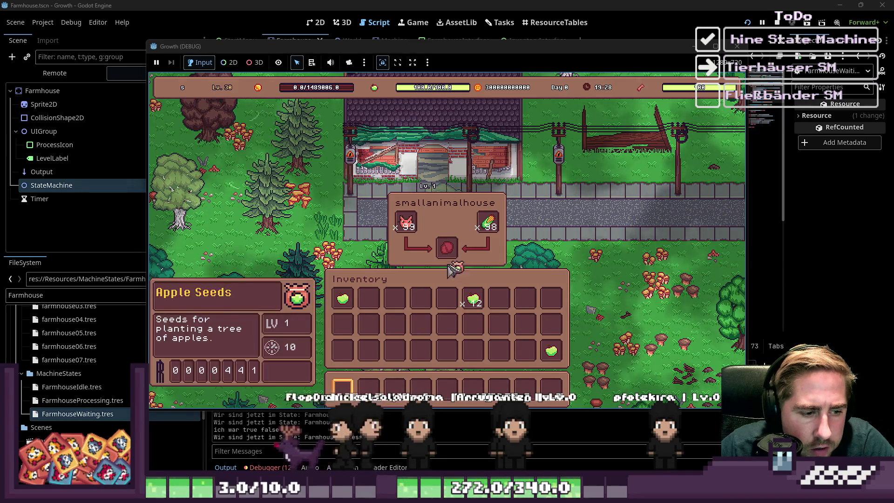
pyautogui.moveTo(447, 248); pyautogui.dragTo(447, 300)
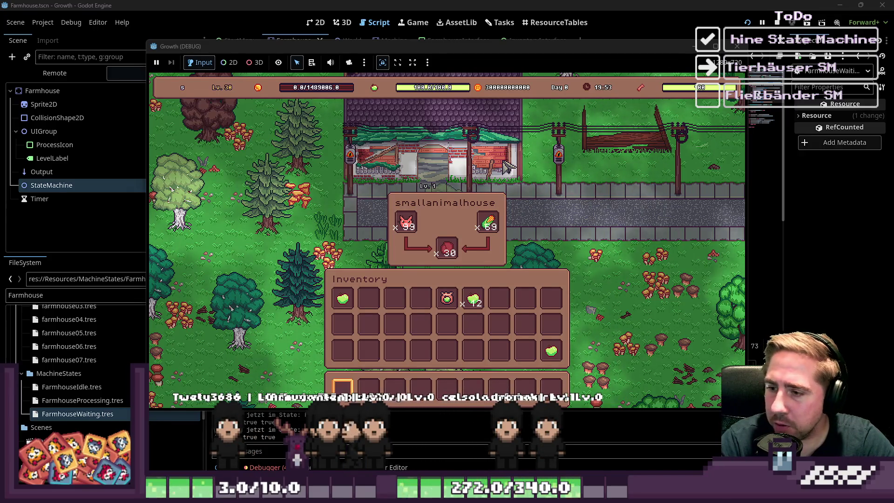
# Step: Stop the running game after the house keeps turning corn into output
pyautogui.click(736, 48)
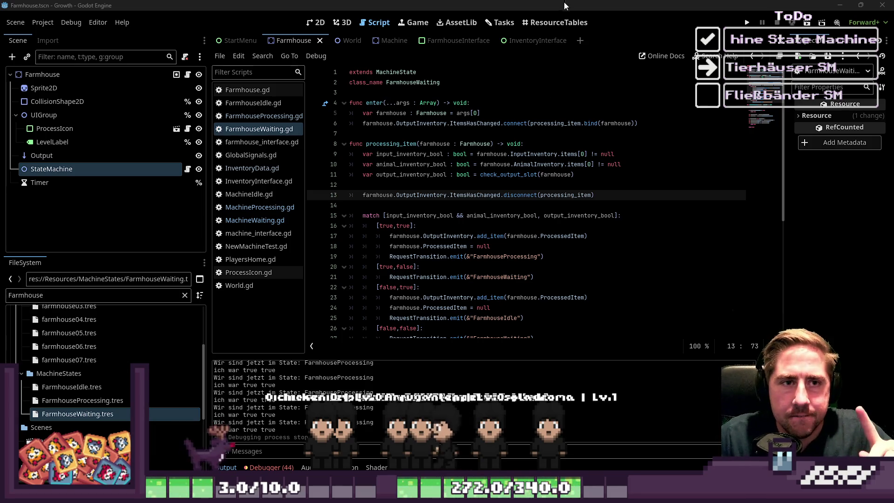
# Step: Switch to the ResourceTables view listing items with their types and Possible Food
pyautogui.click(555, 23)
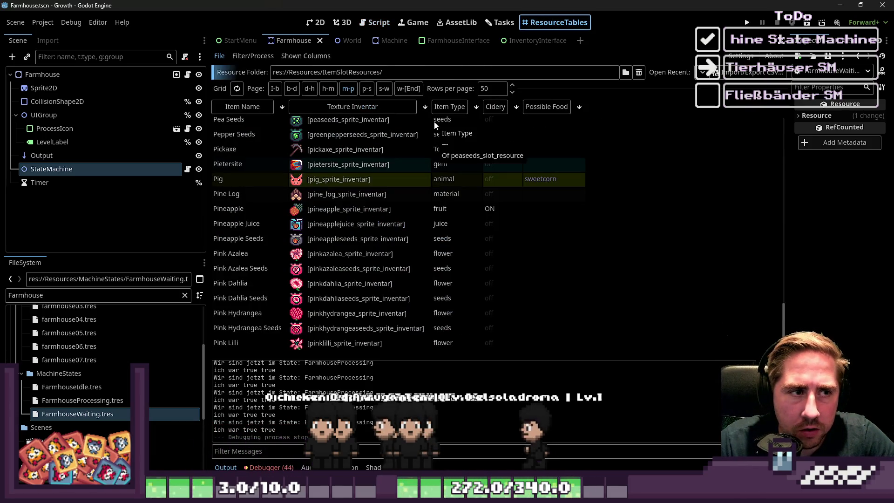